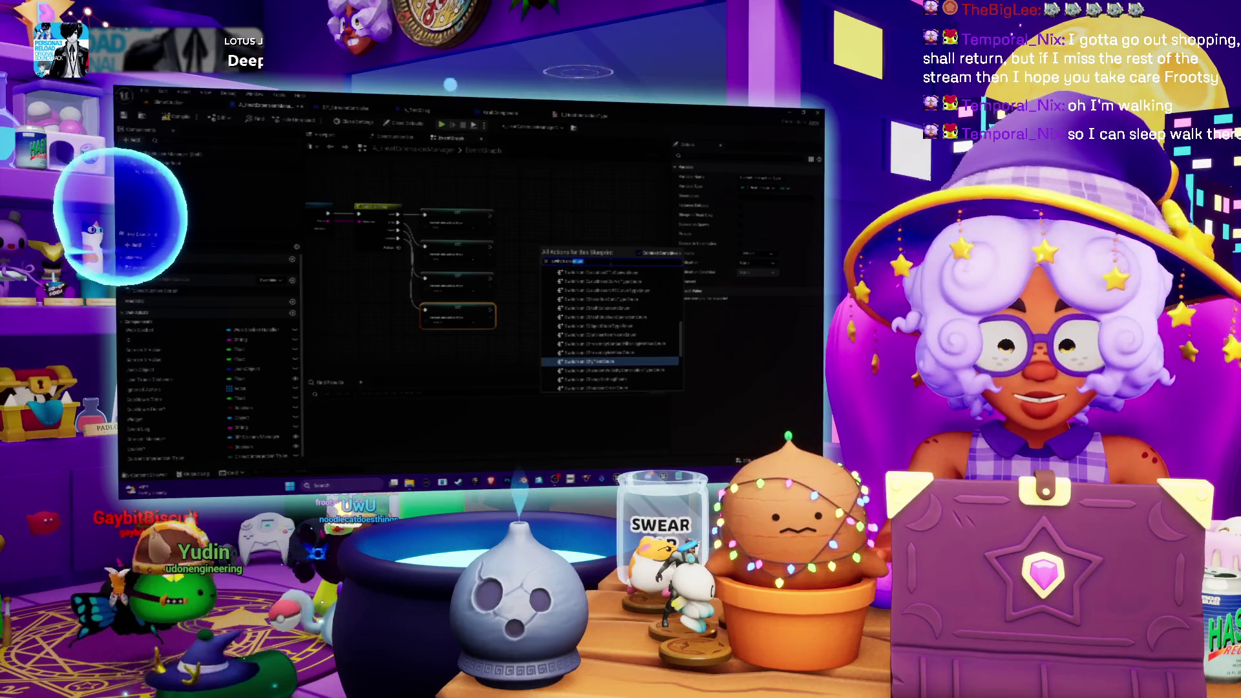
Add a Switch node to the event graph from the action search and bring it into view
text(inter)
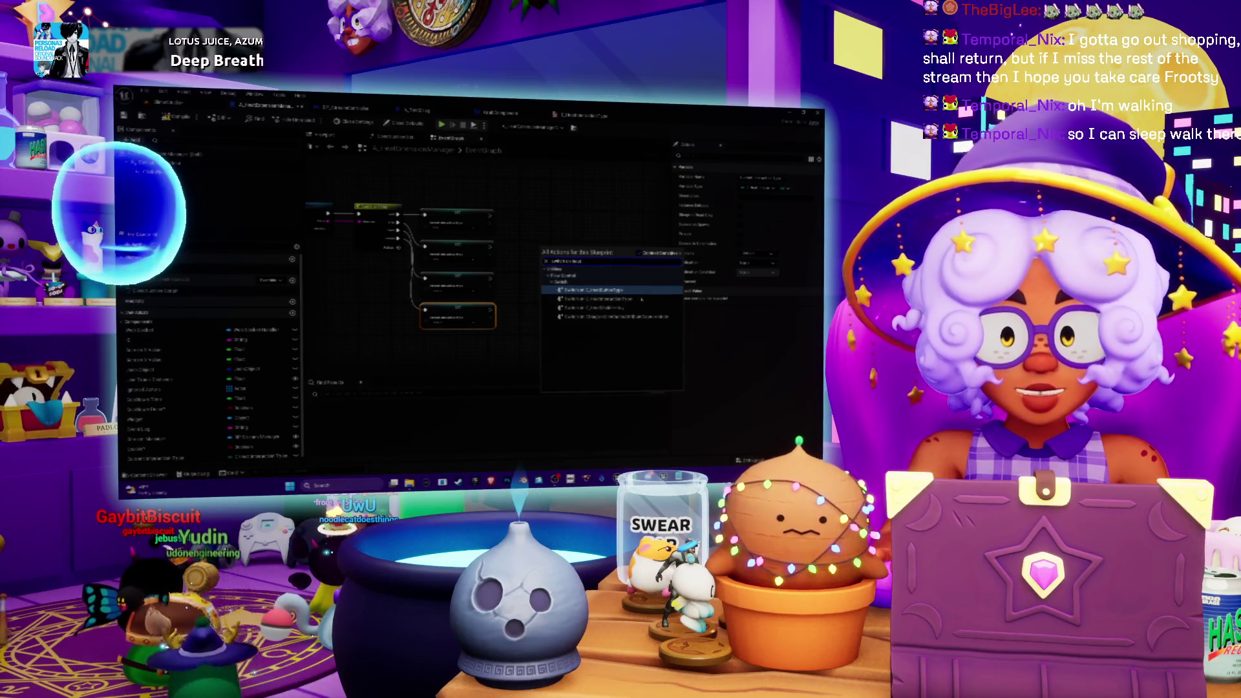
key(Return)
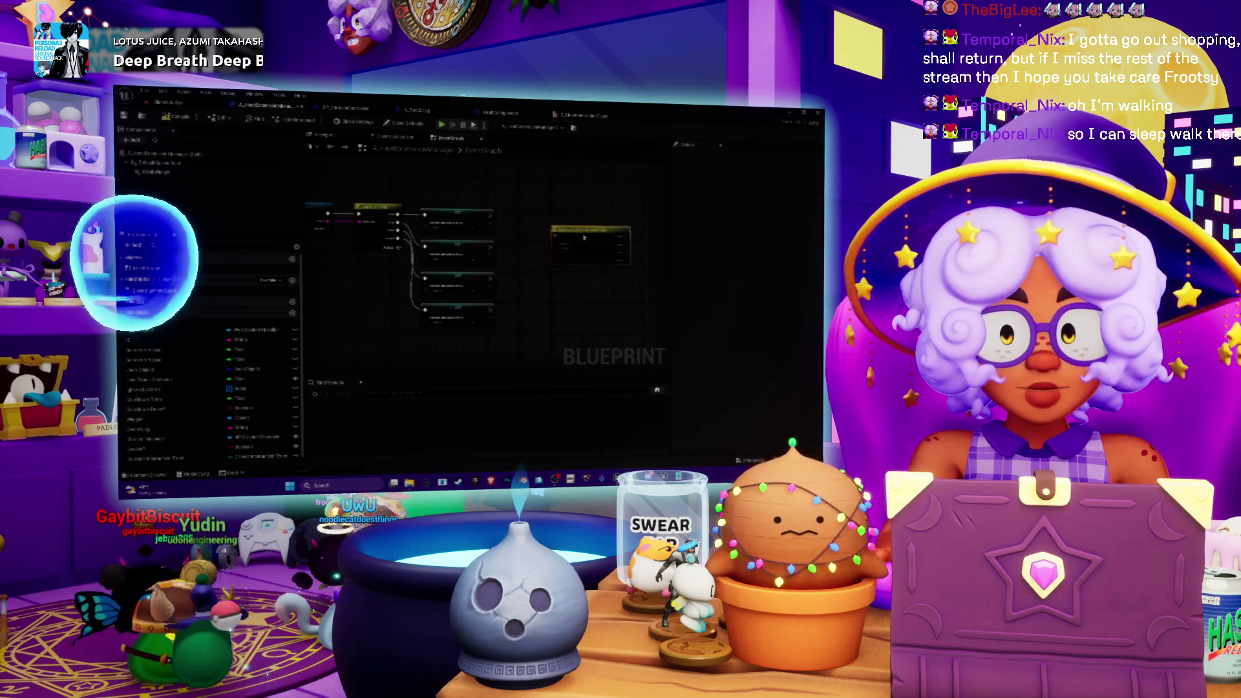
drag(358, 257, 468, 289)
scroll(468, 289, up, 1)
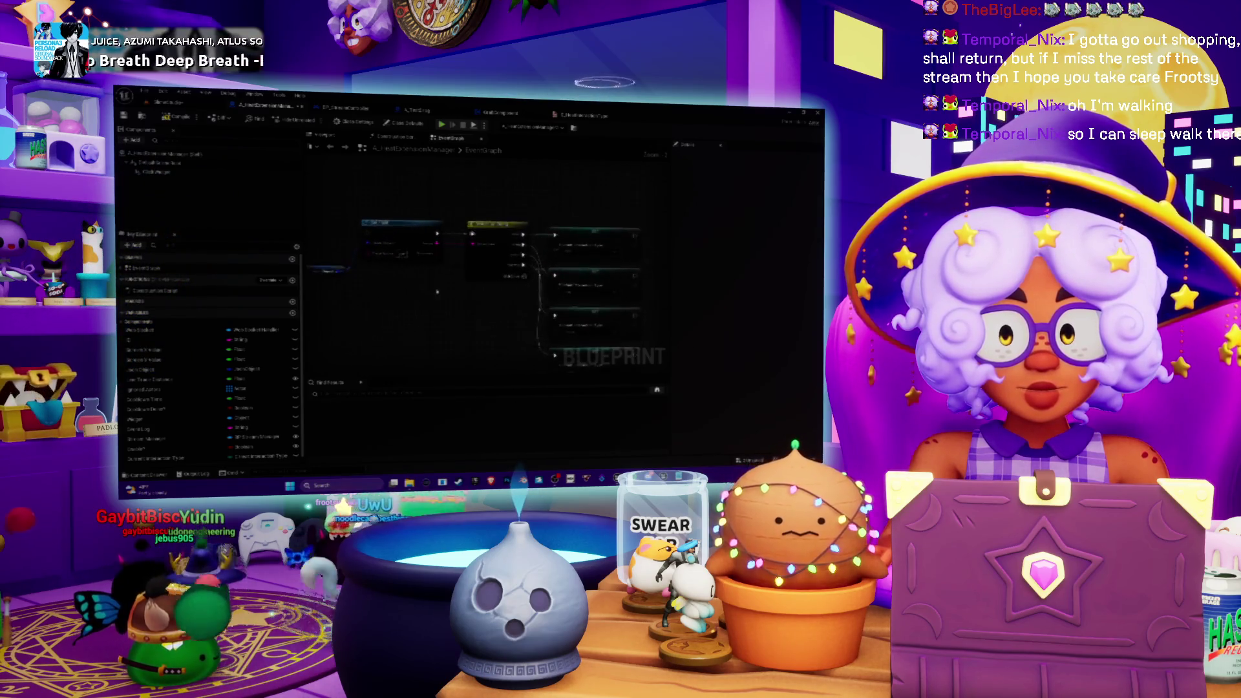
drag(436, 310, 424, 288)
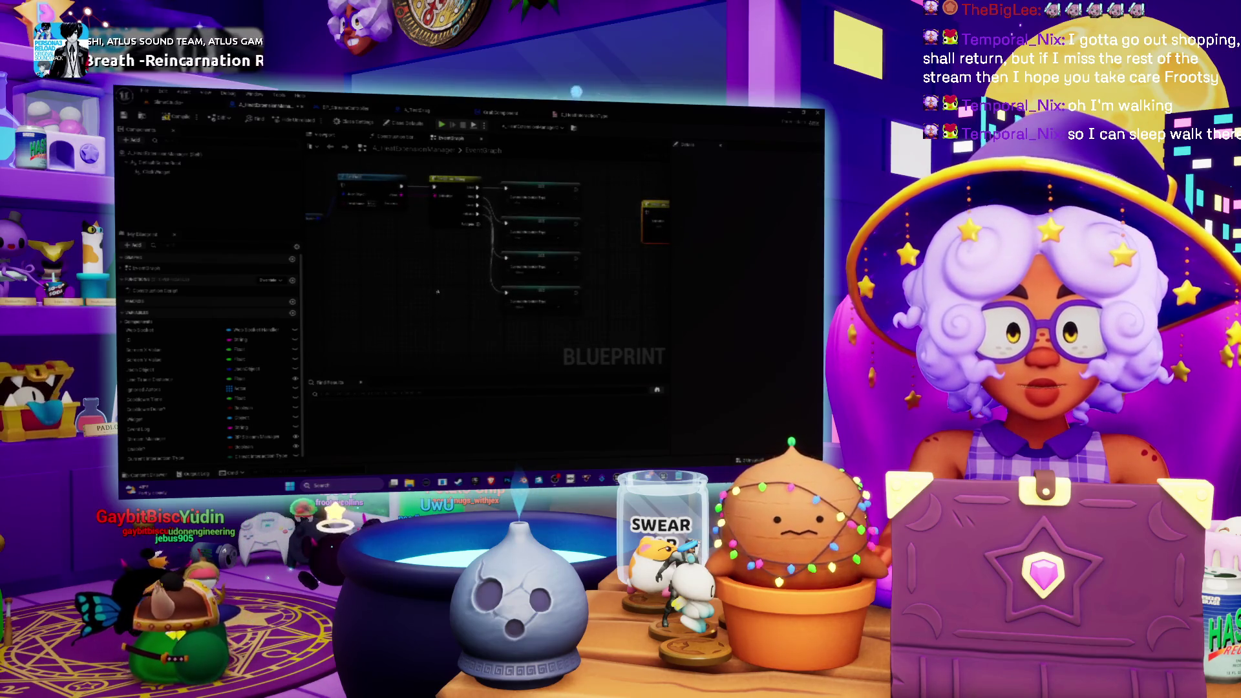
Move the small bottom node up nearer the rest of the chain
scroll(435, 292, down, 2)
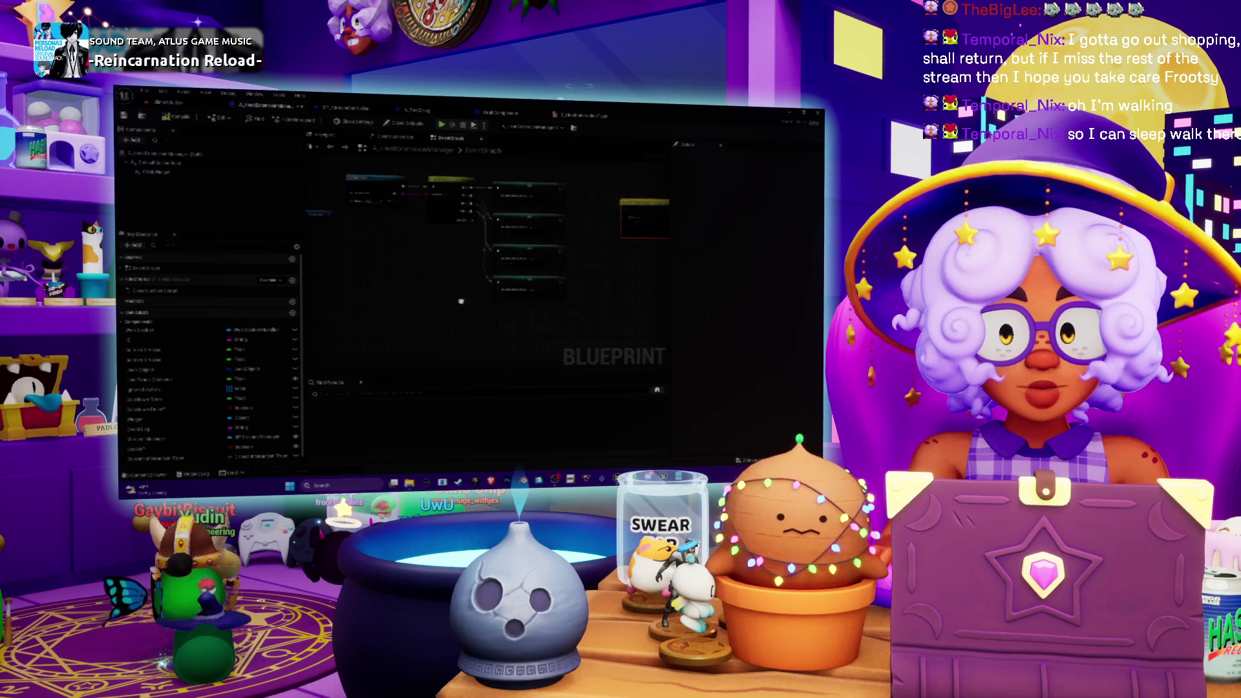
scroll(454, 298, down, 1)
drag(454, 313, 451, 298)
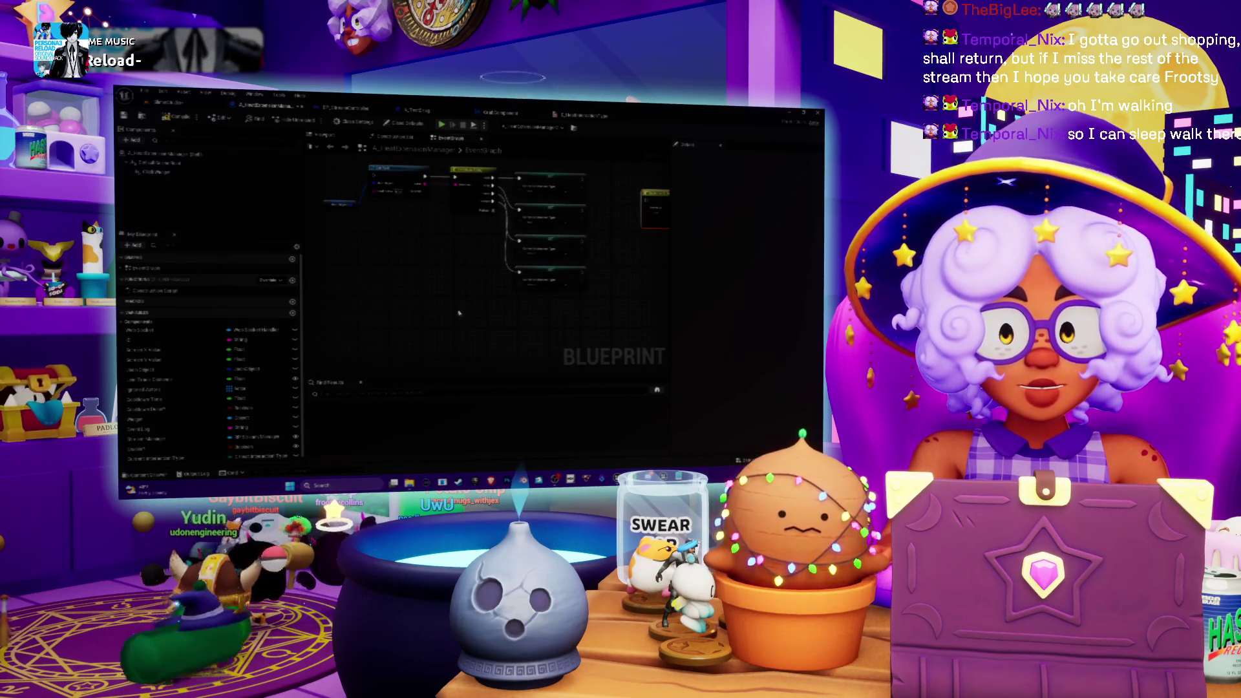
mouse_move(460, 320)
mouse_down()
mouse_move(478, 297)
mouse_move(470, 323)
mouse_move(451, 310)
mouse_up()
Drag a variable from the My Blueprint list onto the graph
scroll(207, 355, down, 1)
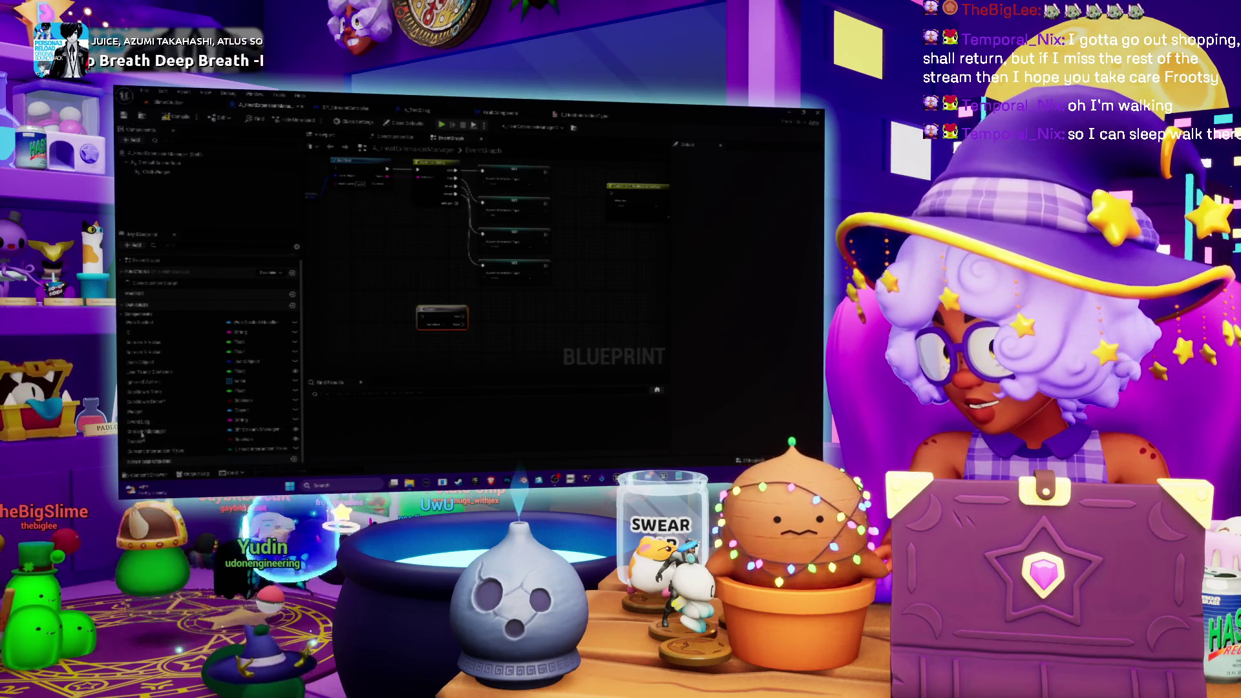
scroll(142, 433, up, 1)
scroll(142, 372, down, 1)
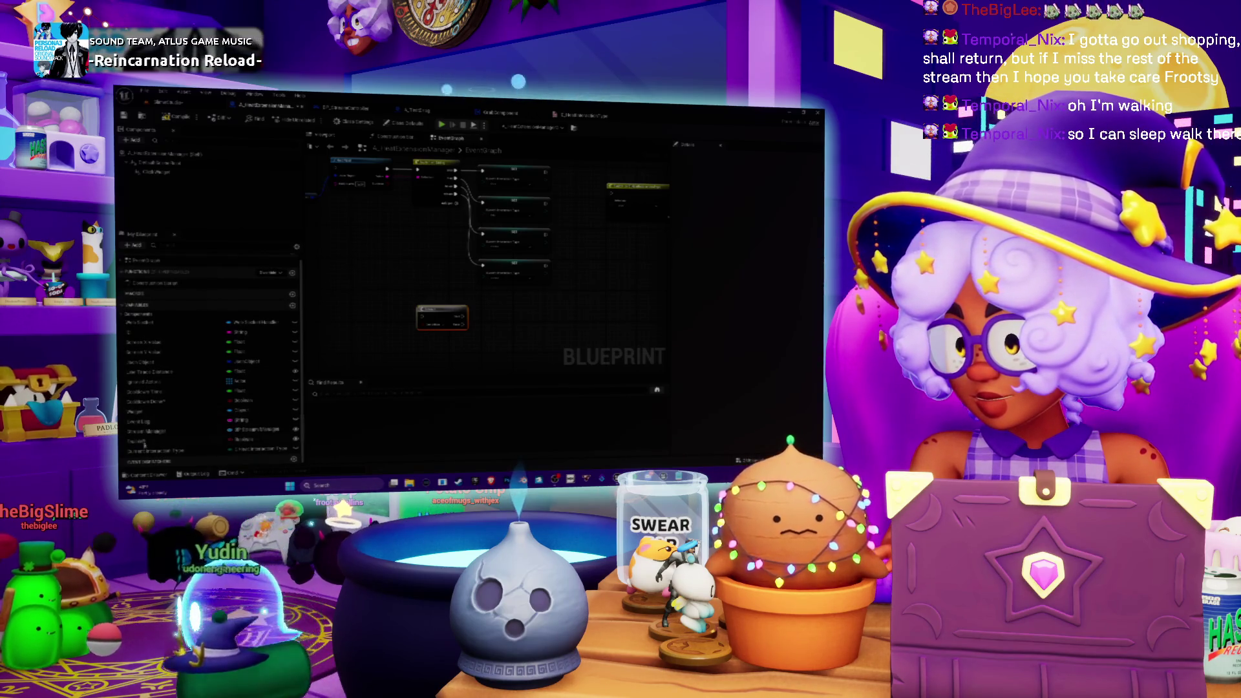
drag(398, 337, 400, 339)
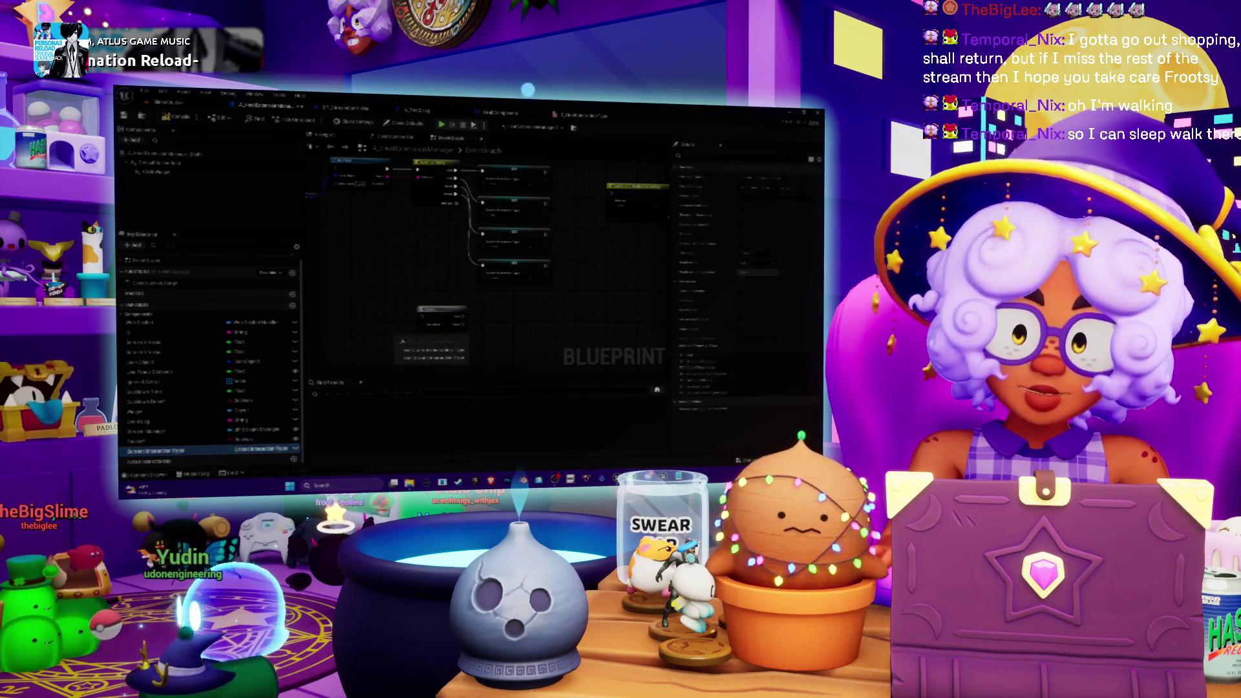
Create a Get node for the variable and move it down and left
click(417, 349)
scroll(427, 314, up, 2)
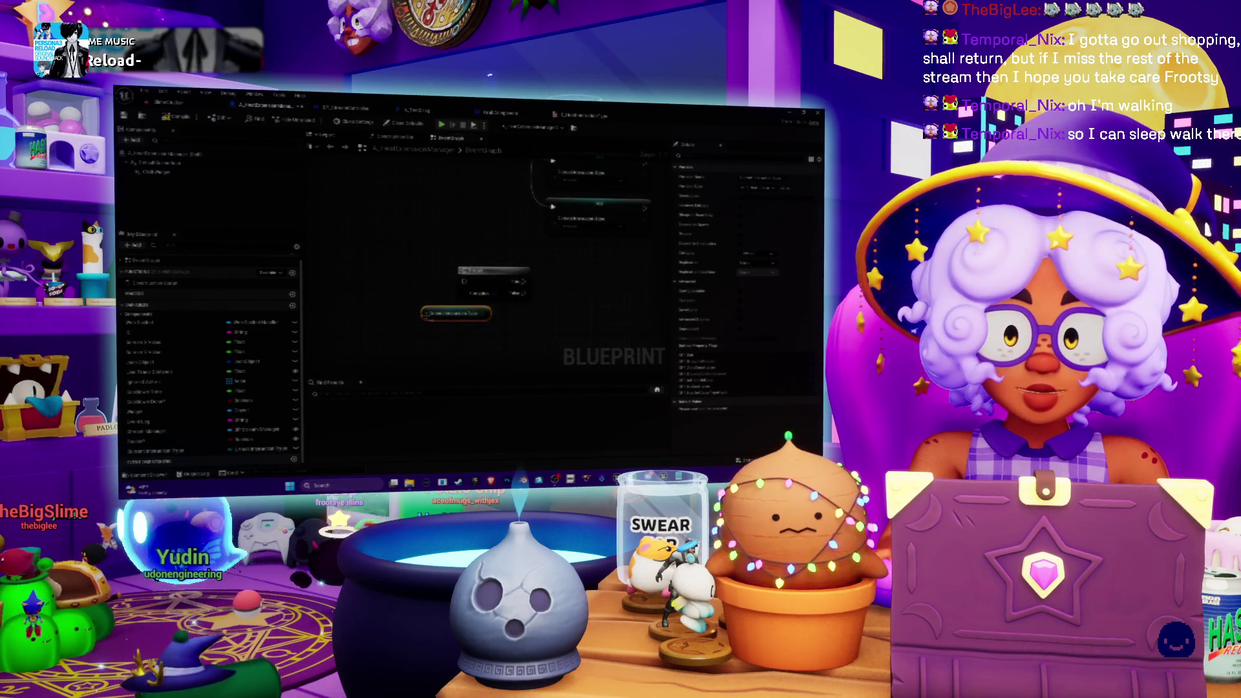
mouse_move(496, 317)
mouse_down()
mouse_move(436, 335)
mouse_move(451, 328)
mouse_up()
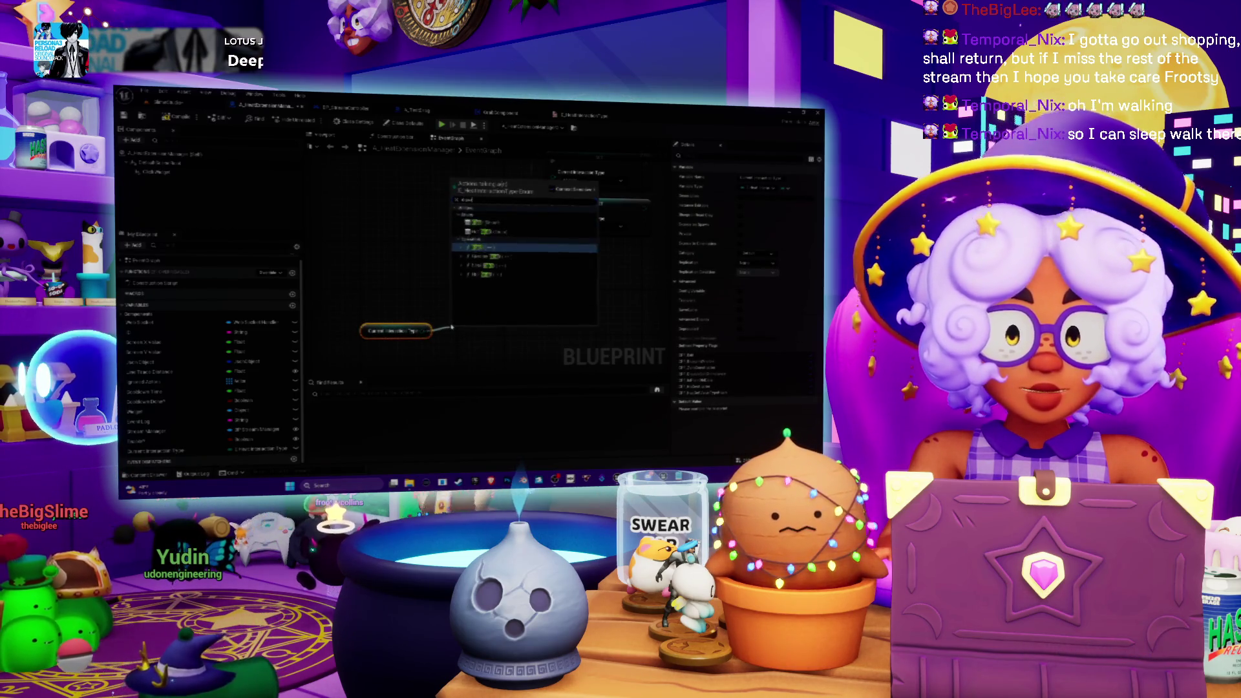
Add an Equal (==) comparison node fed by the Get node
click(482, 247)
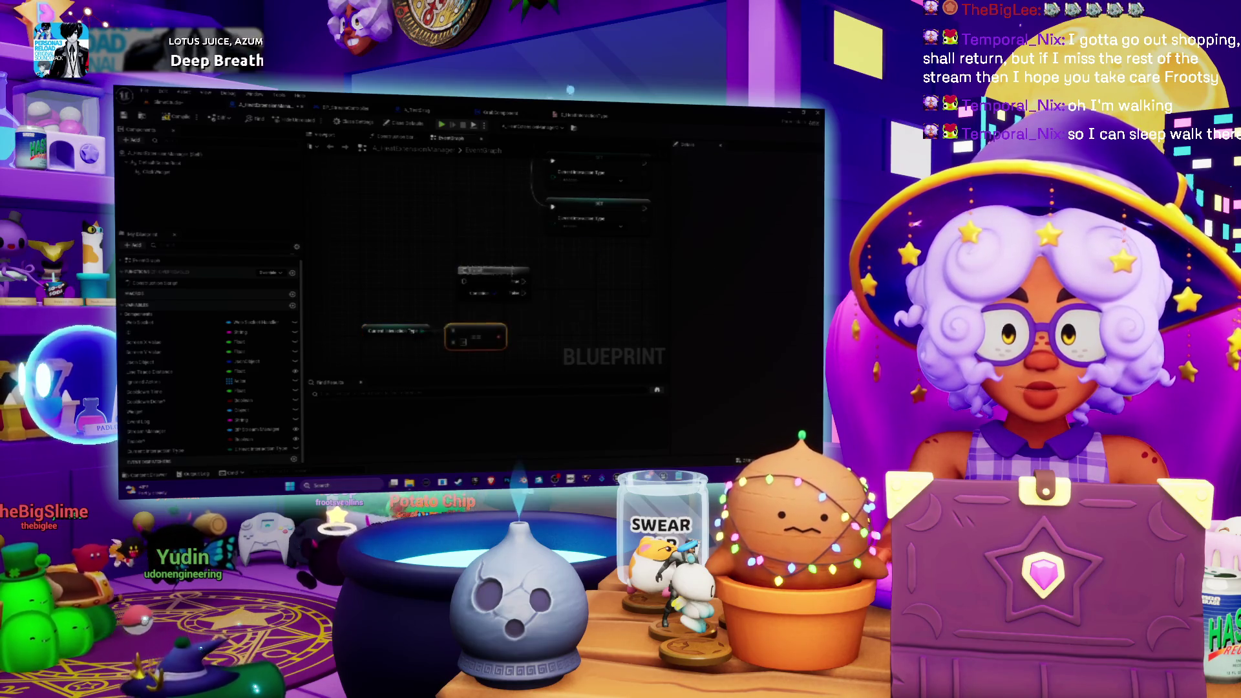
scroll(470, 309, down, 2)
scroll(477, 311, up, 1)
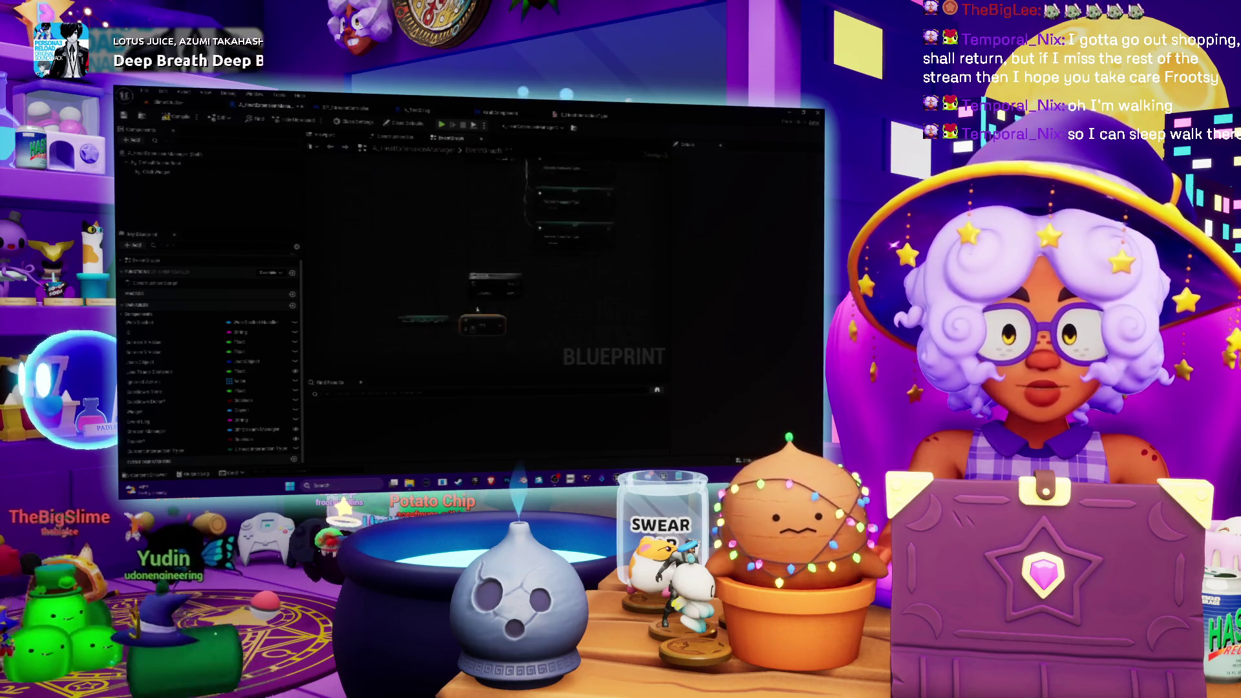
mouse_move(477, 252)
mouse_down()
mouse_move(477, 285)
mouse_move(413, 333)
mouse_move(439, 305)
mouse_move(433, 297)
mouse_up()
scroll(432, 296, up, 2)
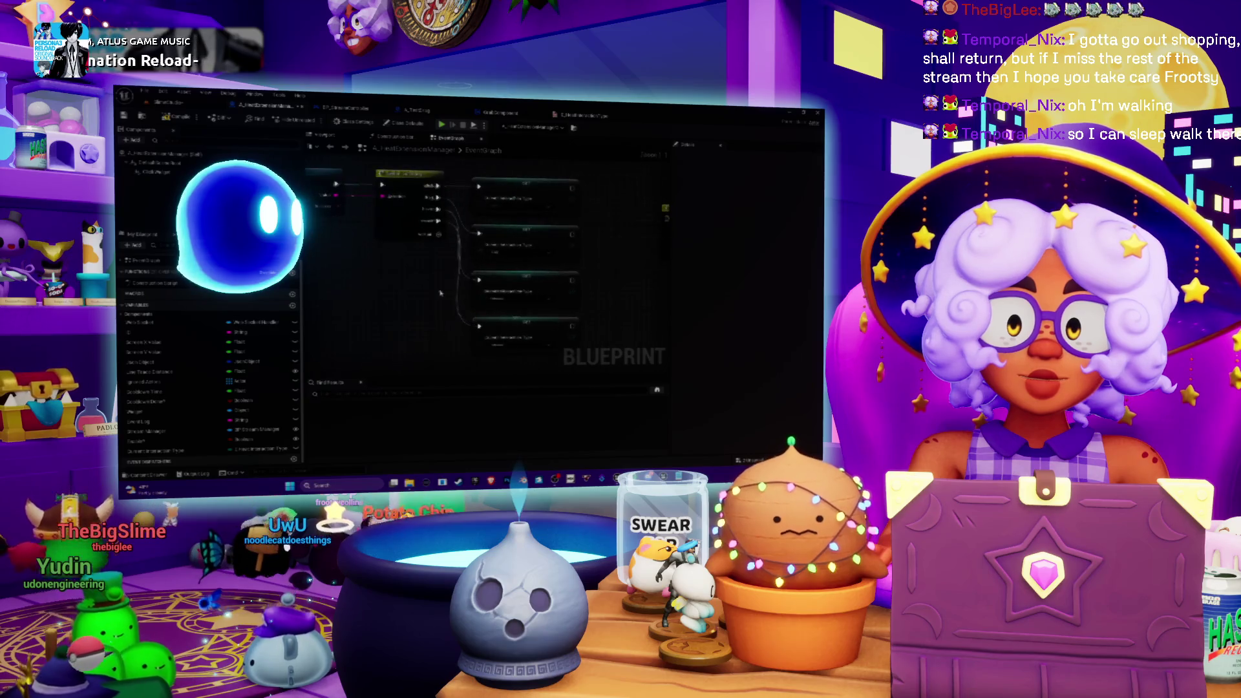
mouse_move(436, 292)
mouse_down()
mouse_move(345, 297)
mouse_move(506, 326)
mouse_up()
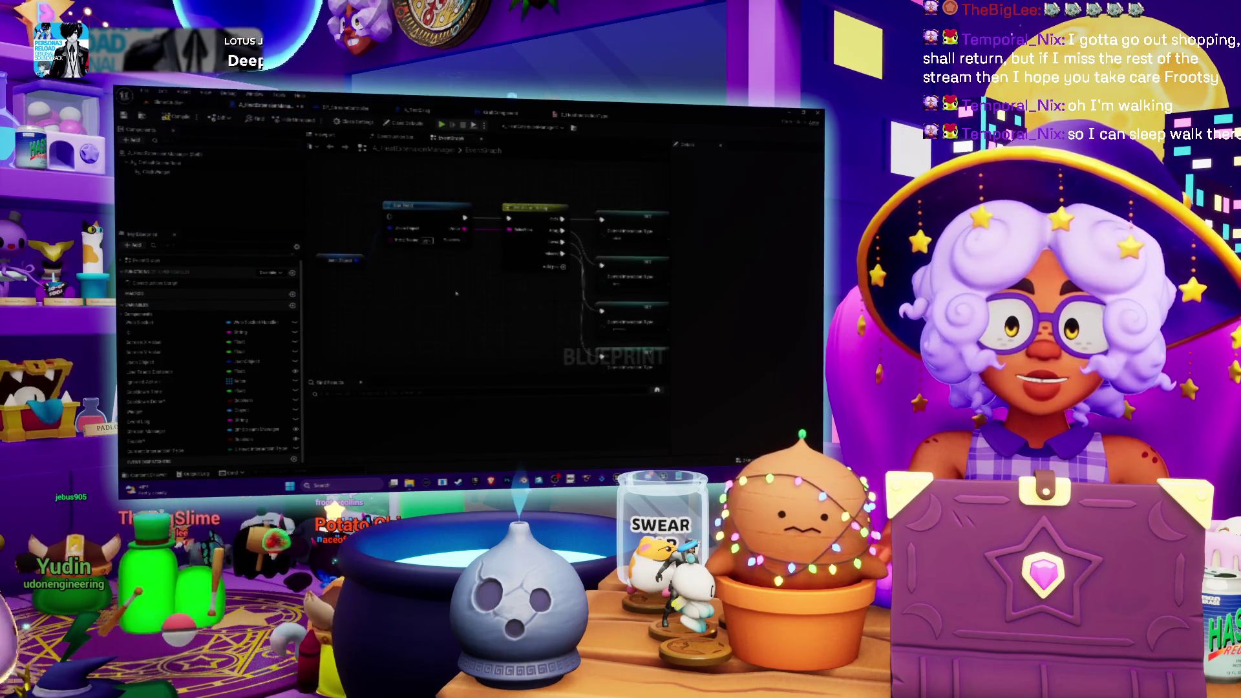
Move one SET node out of the column to the right
drag(456, 293, 375, 299)
scroll(394, 293, down, 1)
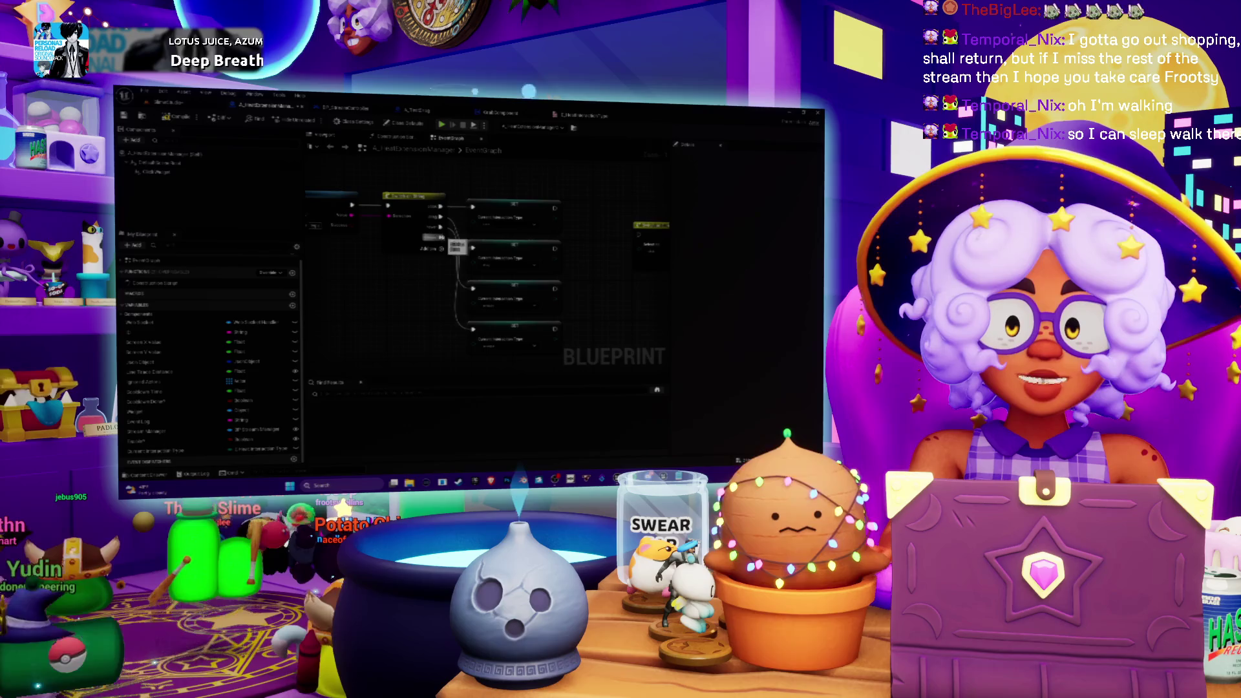
drag(422, 277, 496, 287)
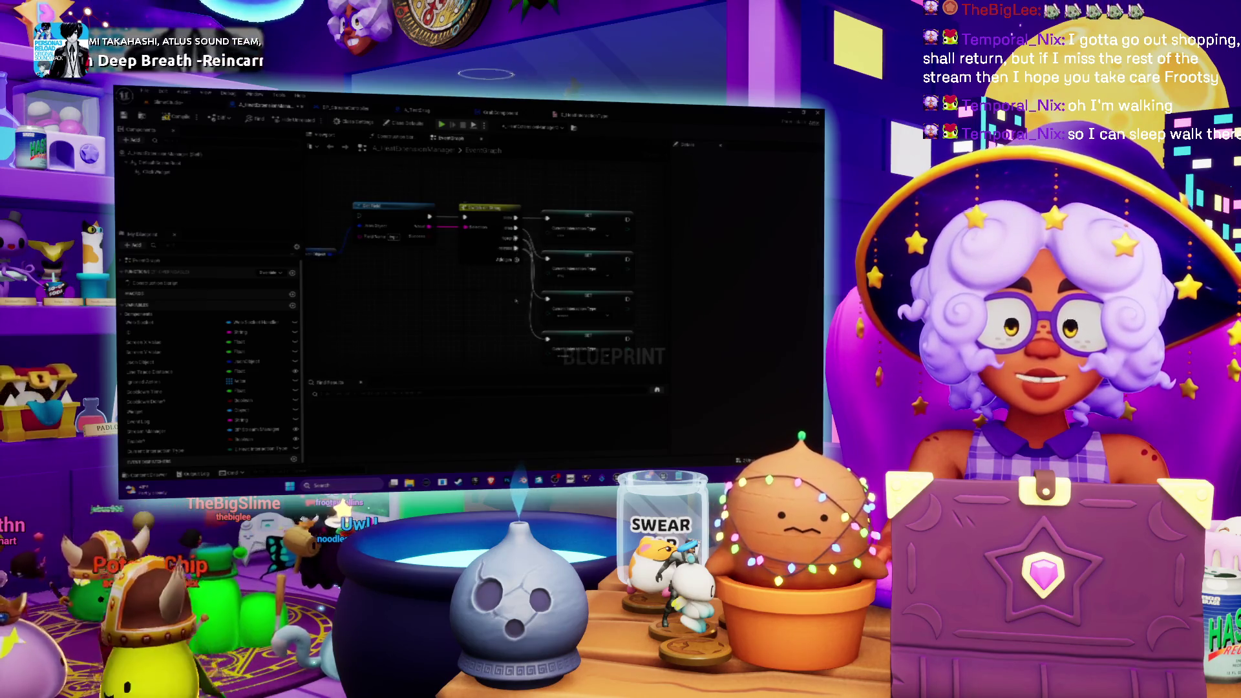
drag(521, 298, 498, 312)
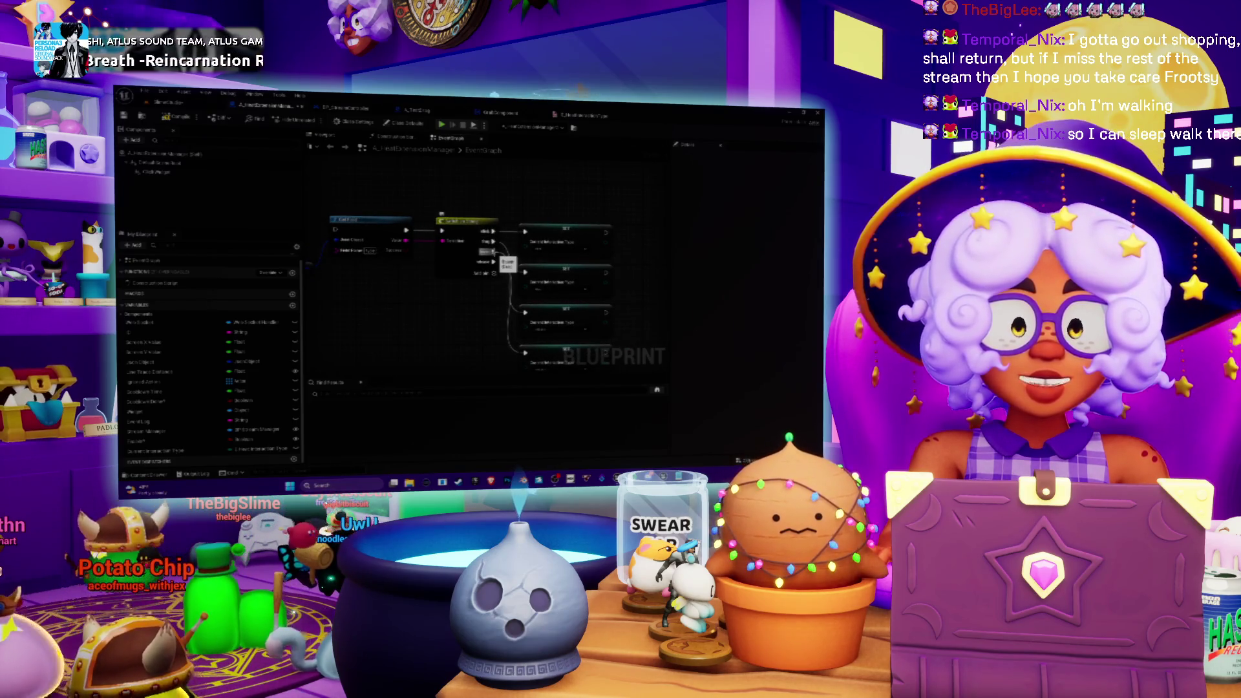
drag(531, 255, 363, 219)
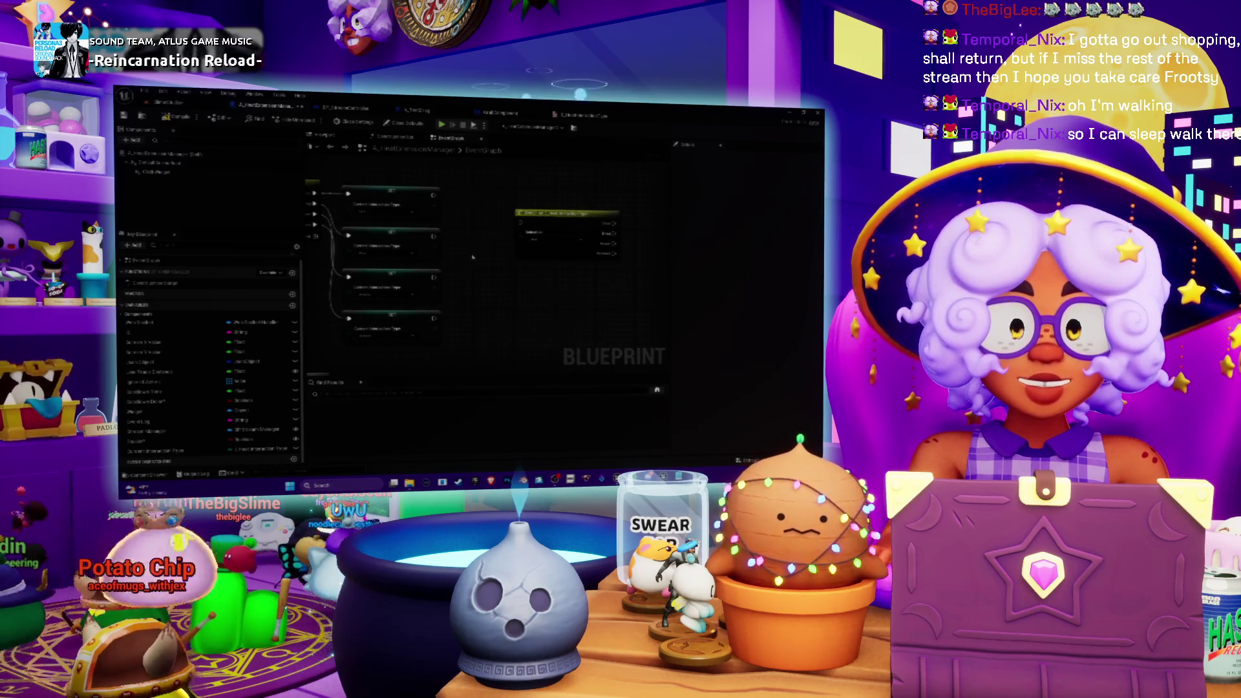
drag(501, 276, 553, 272)
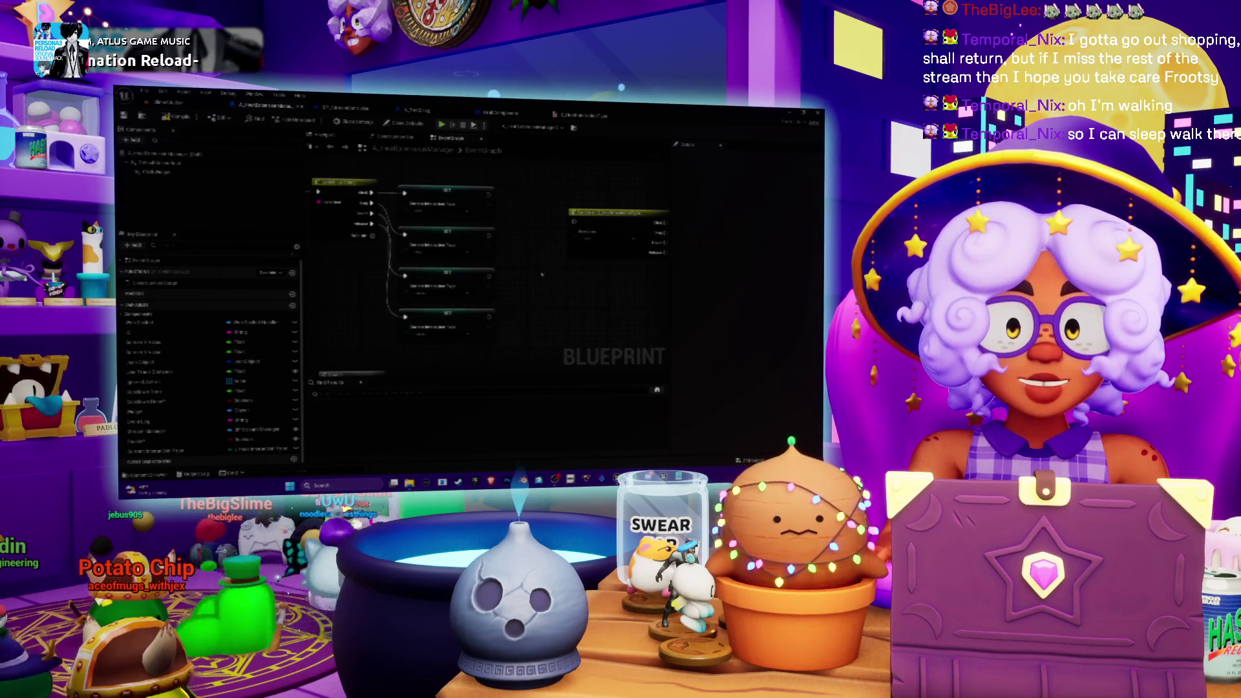
drag(373, 327, 430, 309)
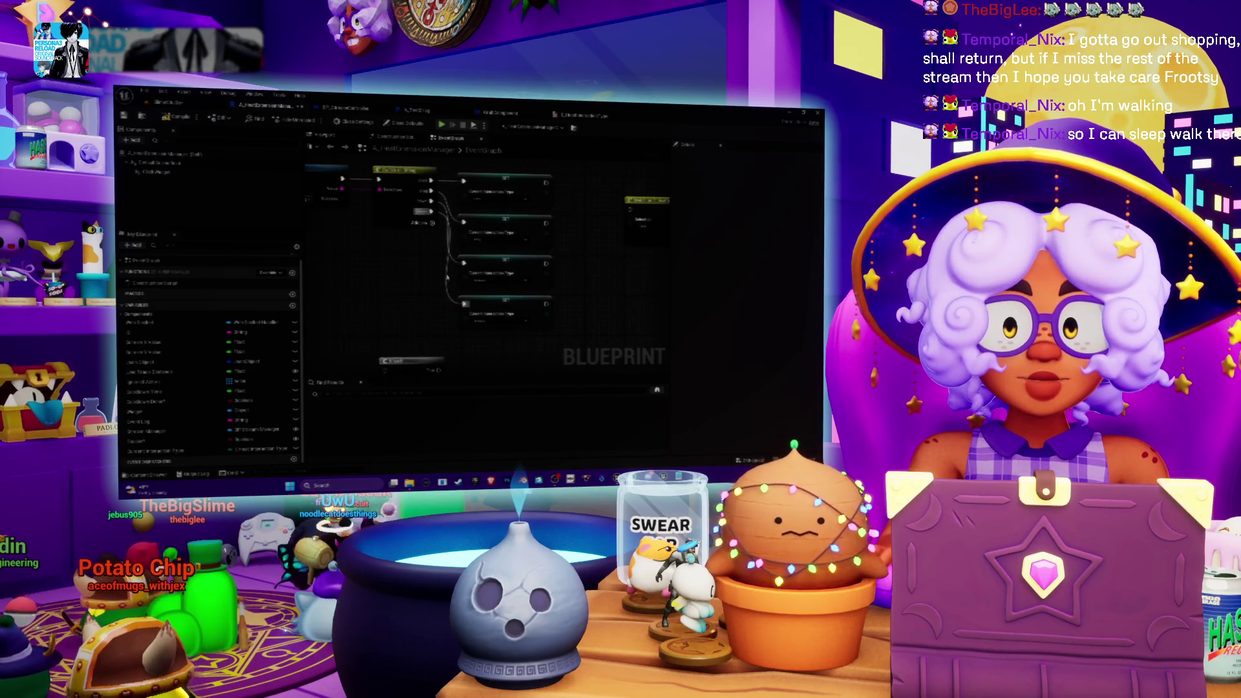
drag(458, 283, 459, 297)
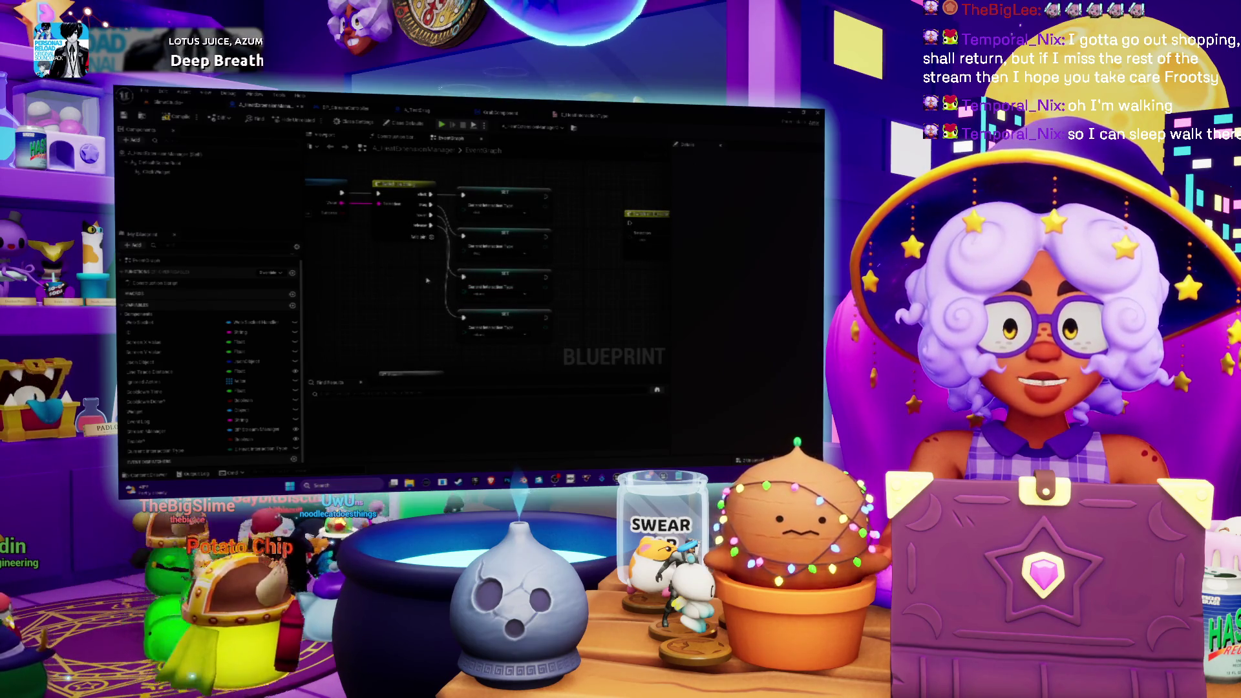
mouse_move(426, 281)
mouse_down()
mouse_move(441, 302)
mouse_move(481, 298)
mouse_move(474, 274)
mouse_up()
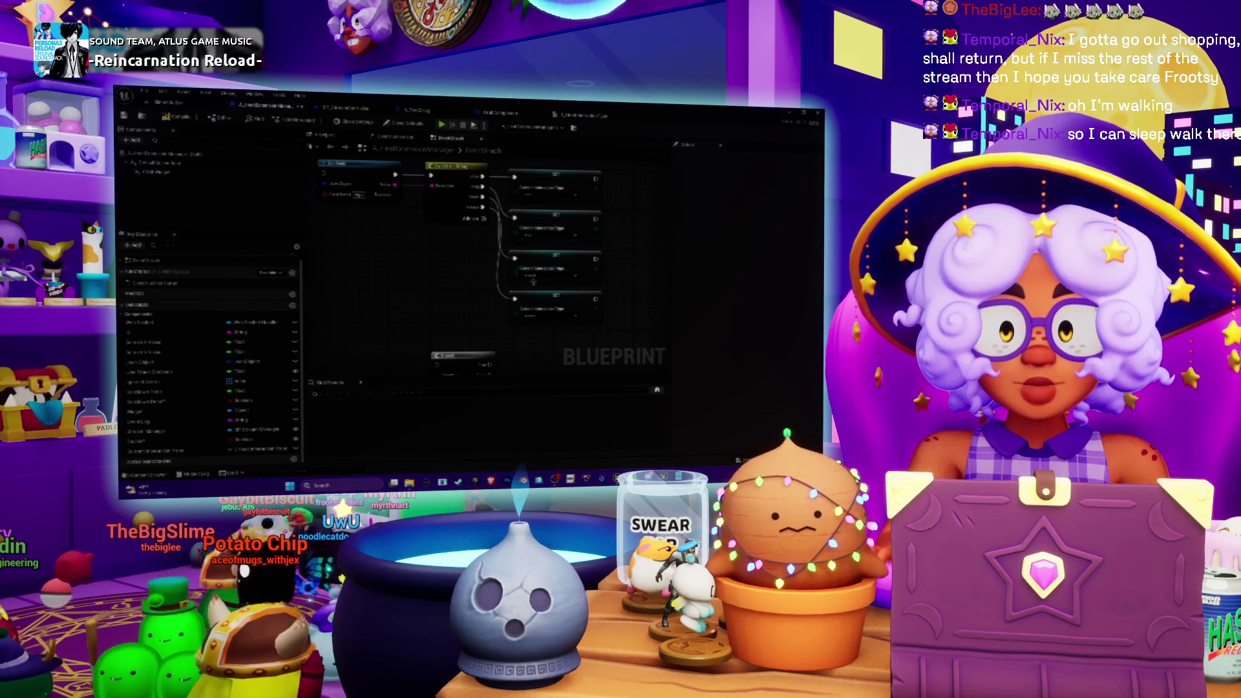
drag(534, 272, 581, 257)
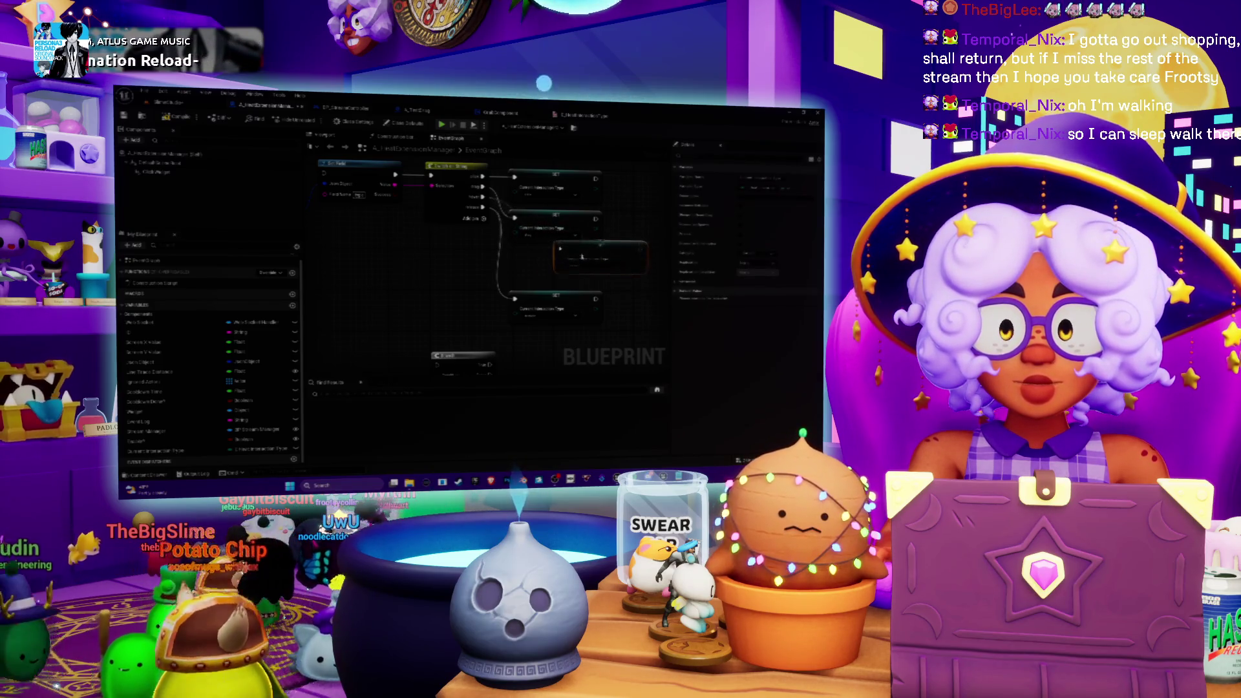
Reposition the right-hand node up and to the left
scroll(579, 259, down, 1)
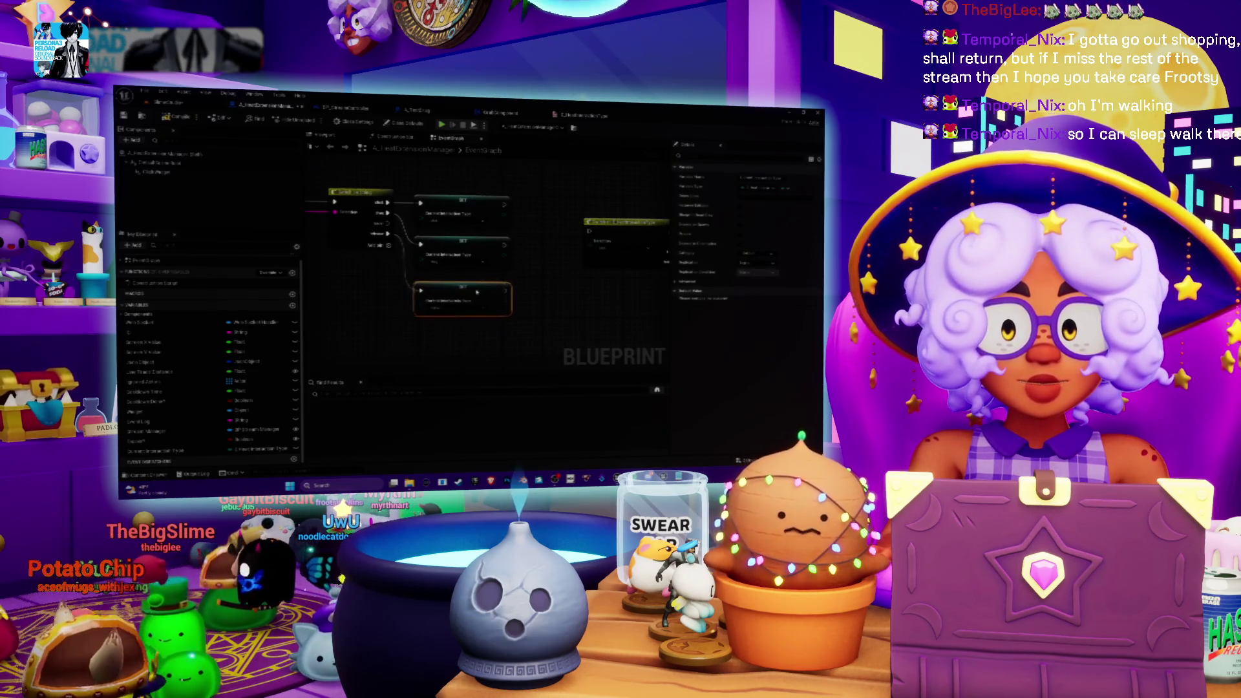
scroll(478, 293, down, 1)
drag(591, 230, 580, 205)
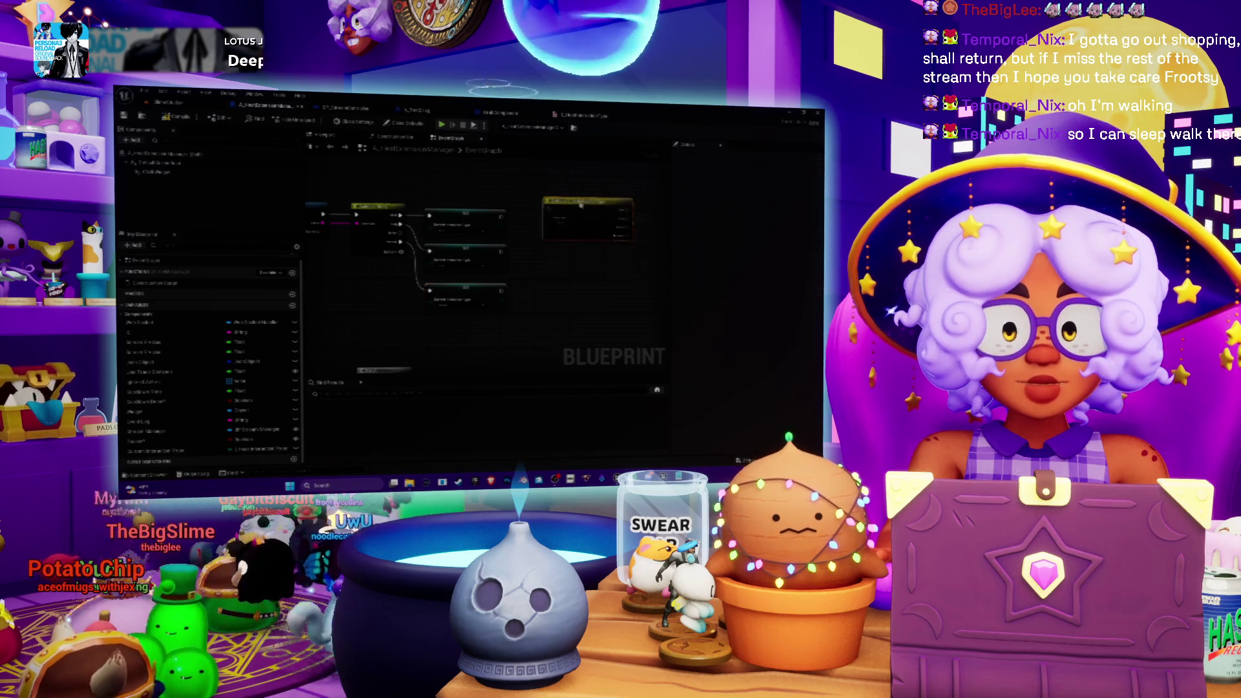
mouse_move(545, 272)
mouse_down()
mouse_move(560, 284)
mouse_move(515, 296)
mouse_up()
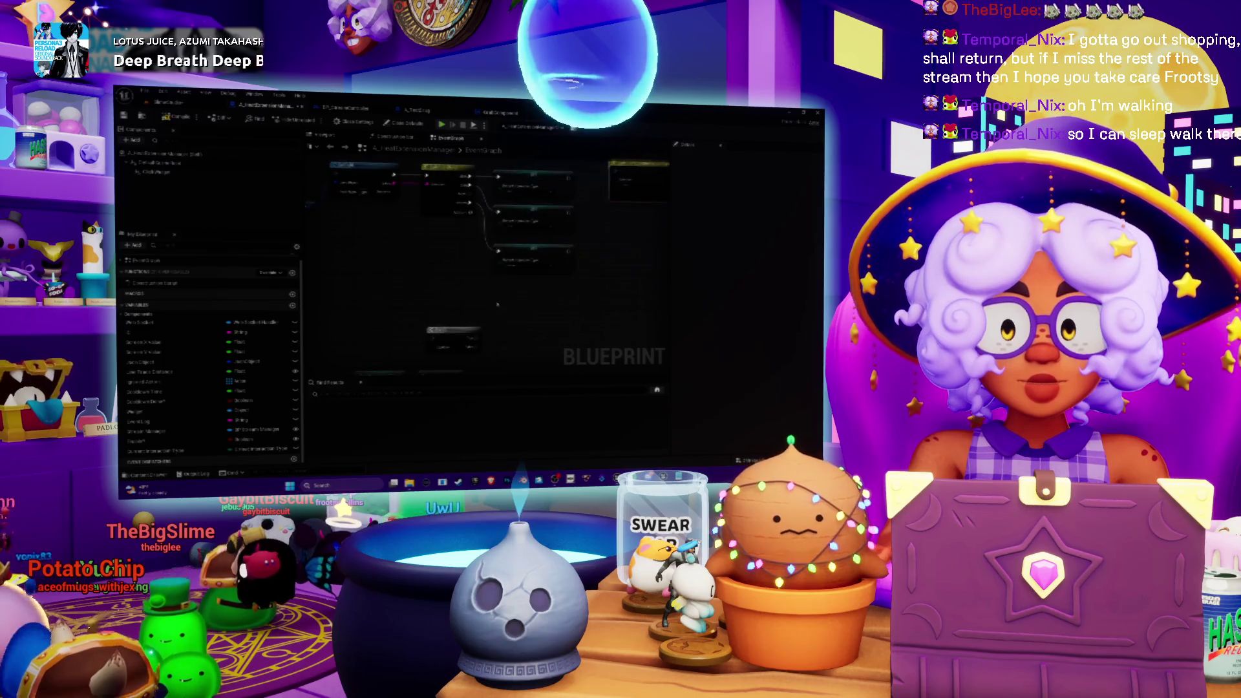
drag(617, 282, 540, 309)
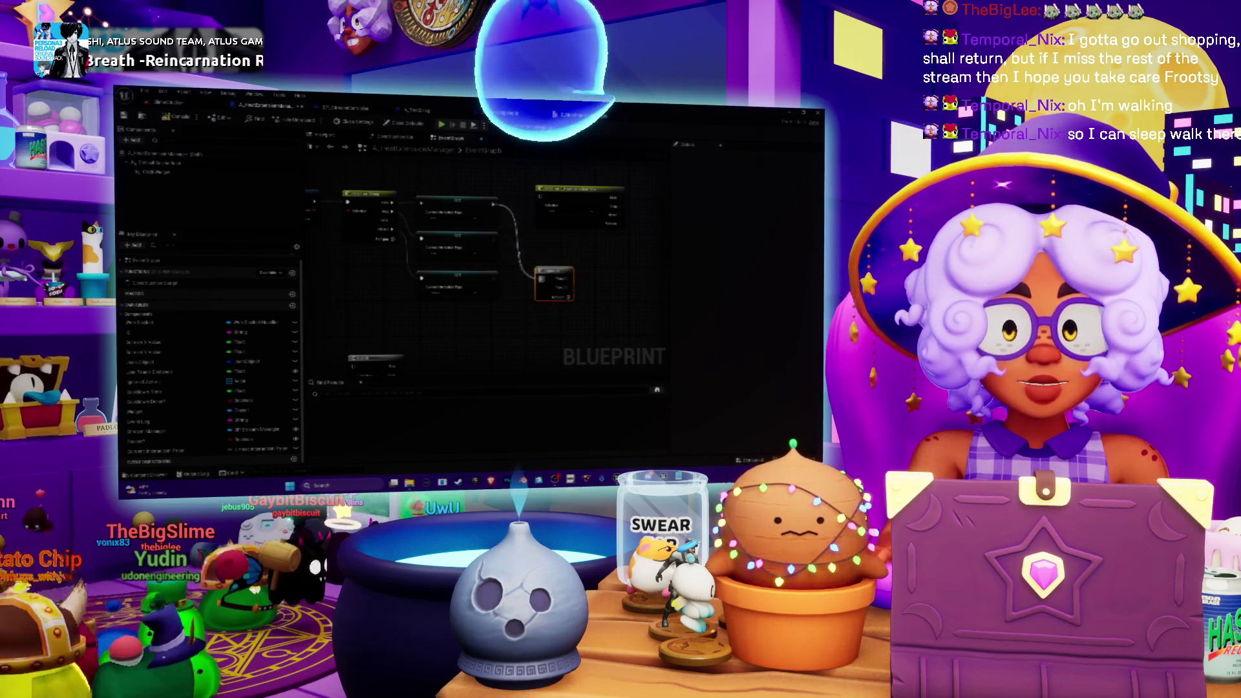
Wire the upper node's execution output into the red-outlined node
mouse_move(493, 204)
mouse_down()
mouse_move(538, 278)
mouse_move(484, 330)
mouse_up()
mouse_move(521, 285)
mouse_down()
mouse_move(630, 263)
mouse_move(593, 276)
mouse_move(591, 221)
mouse_up()
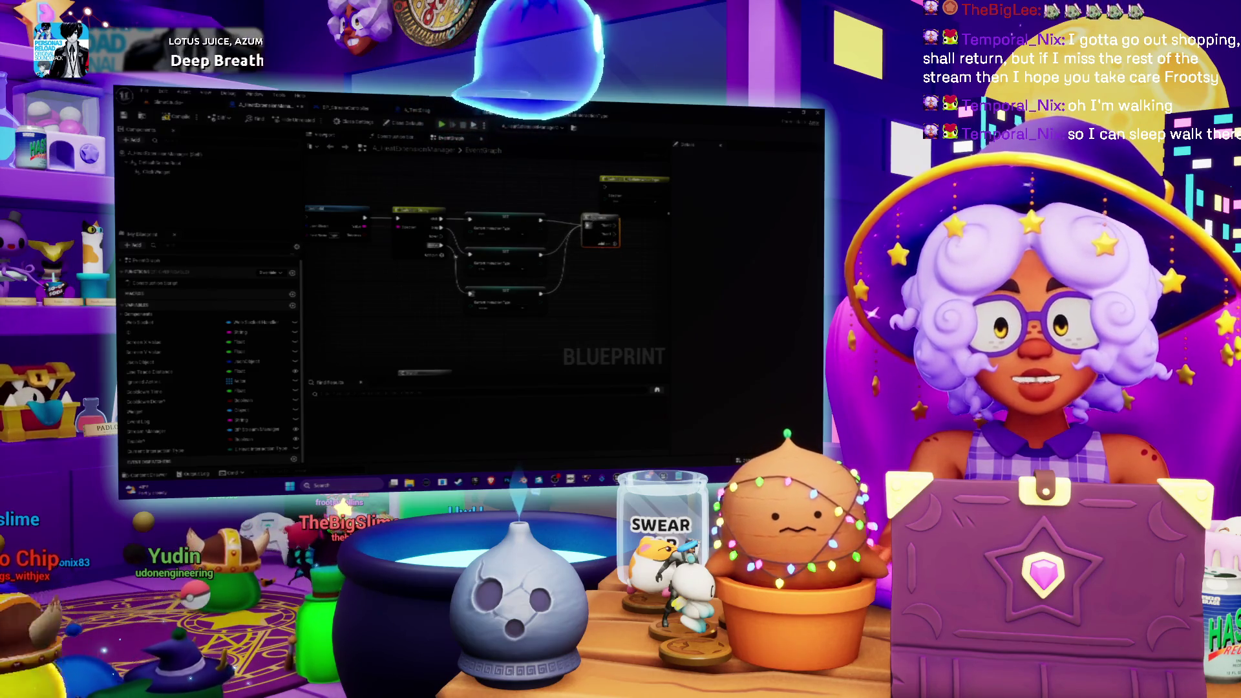
drag(384, 250, 458, 289)
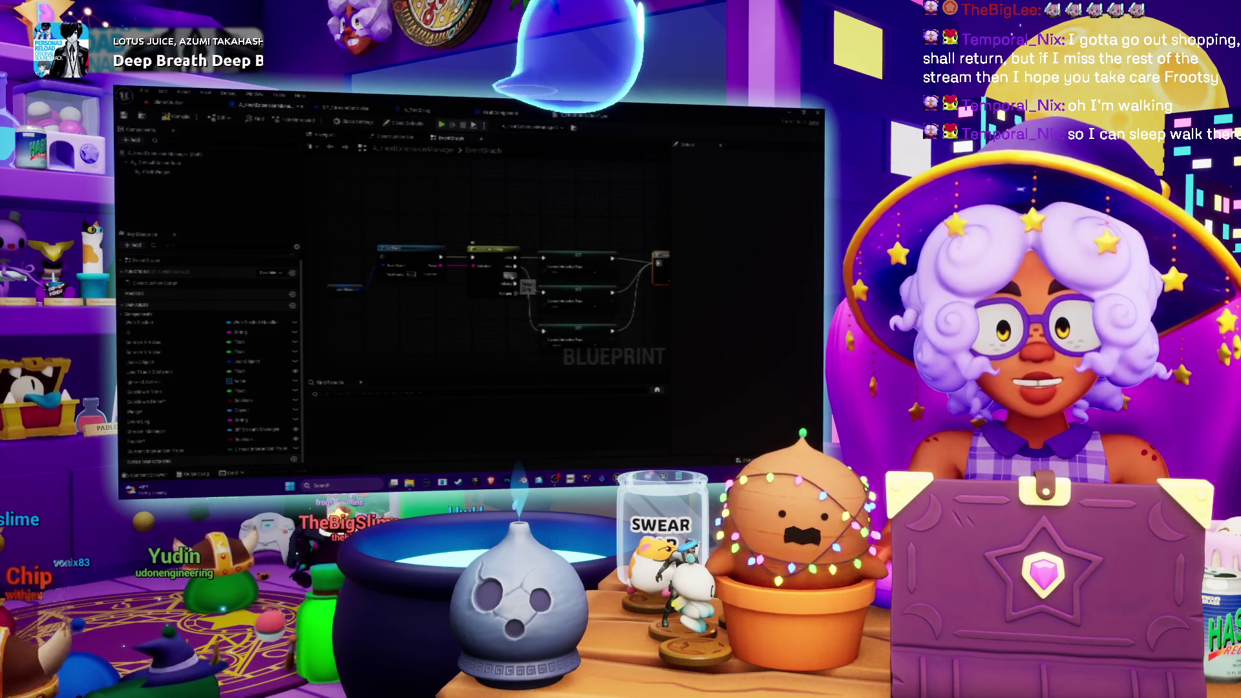
drag(582, 271, 420, 258)
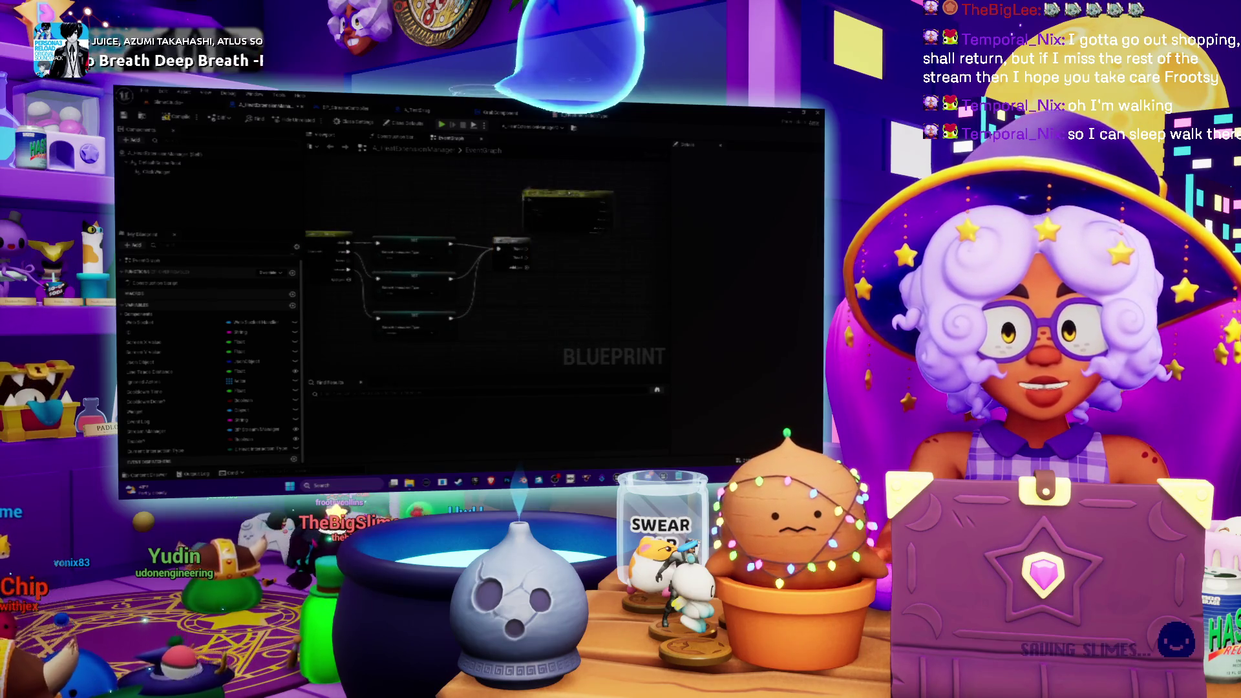
Move the stray top node down beside the end of the node chain
drag(569, 192, 584, 171)
click(511, 249)
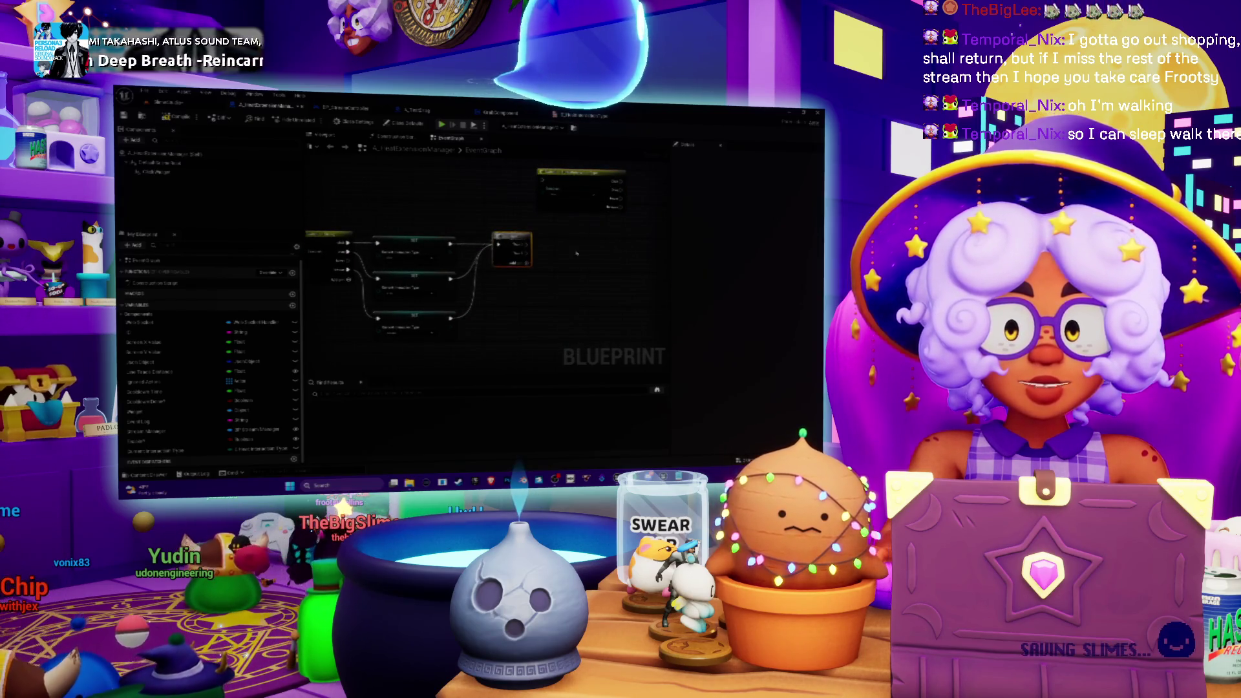
drag(575, 252, 518, 252)
drag(525, 193, 535, 259)
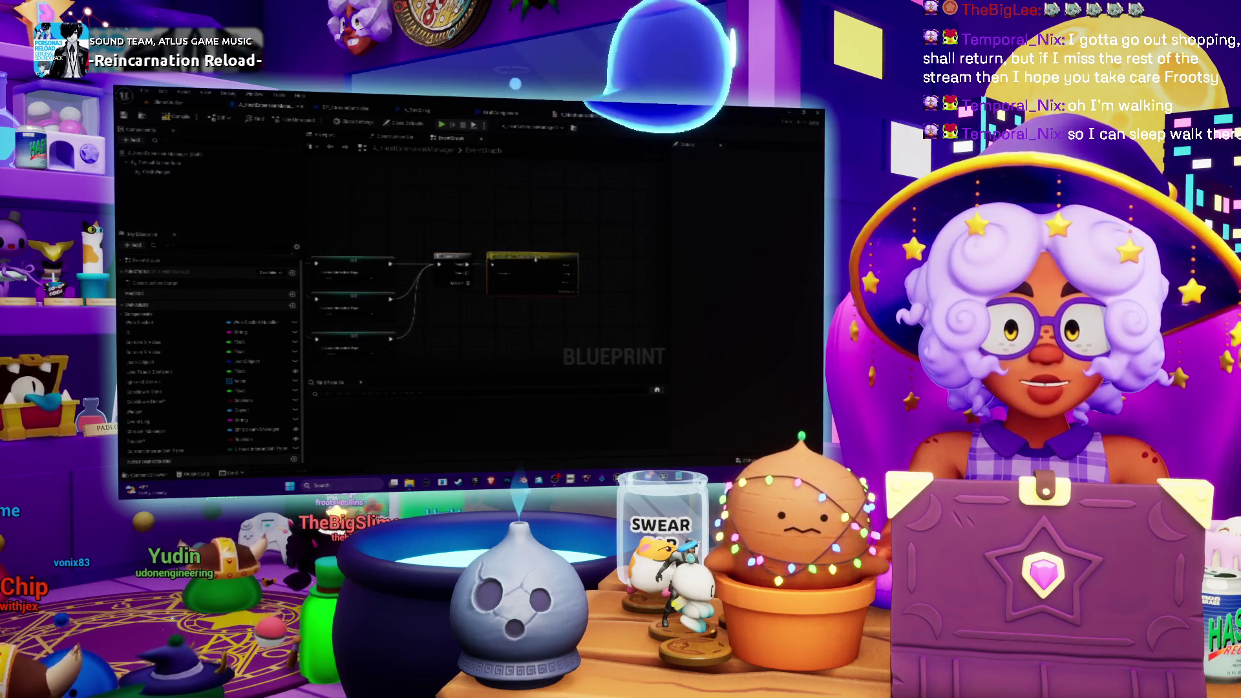
scroll(556, 232, down, 3)
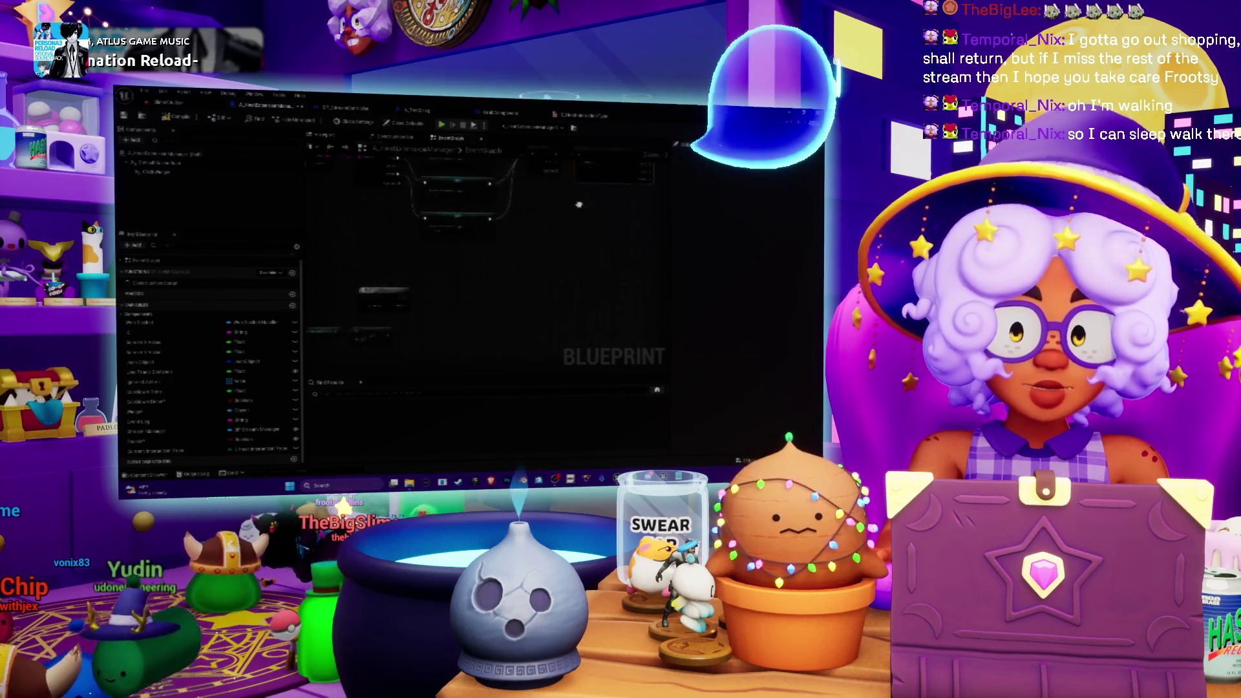
scroll(578, 204, up, 3)
scroll(484, 271, down, 2)
scroll(426, 242, up, 3)
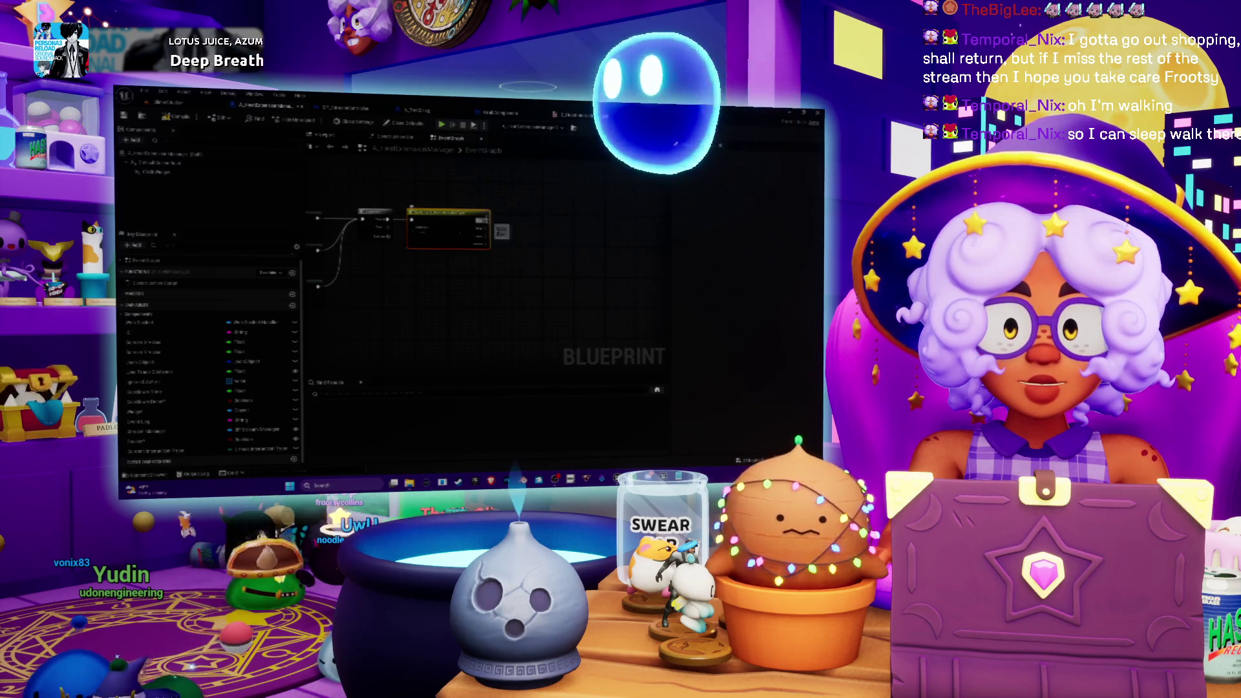
scroll(456, 233, down, 3)
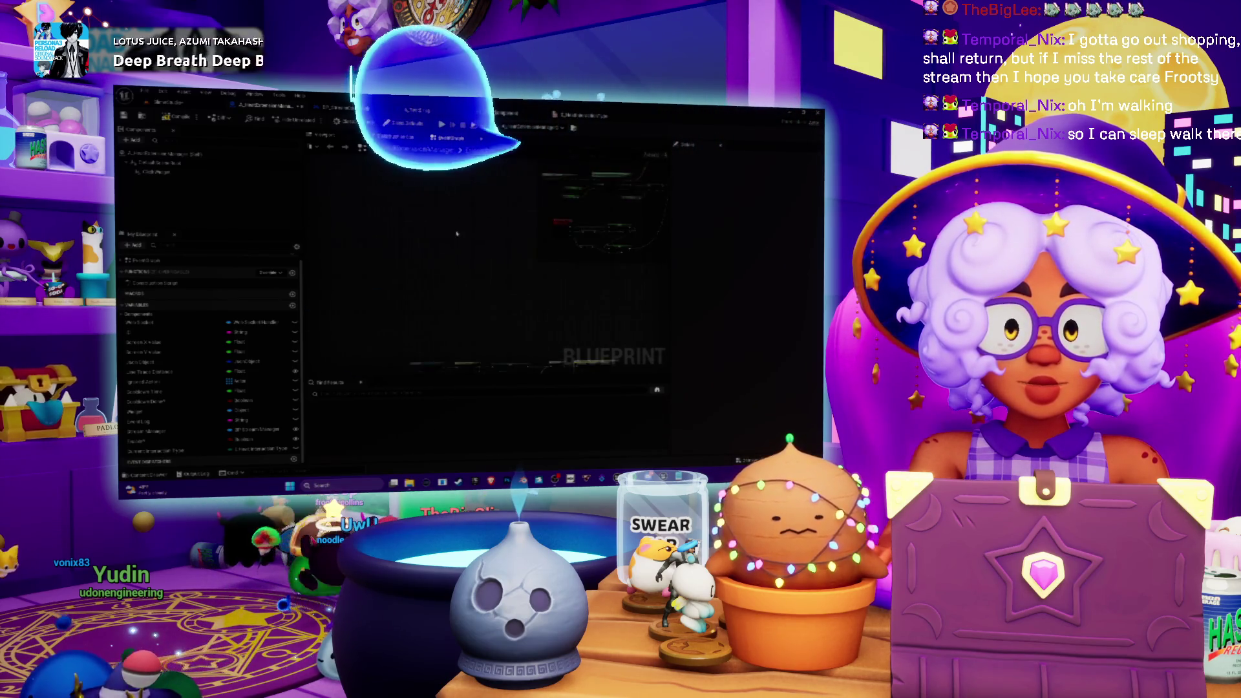
Delete the Add Component node from the graph
scroll(456, 234, up, 3)
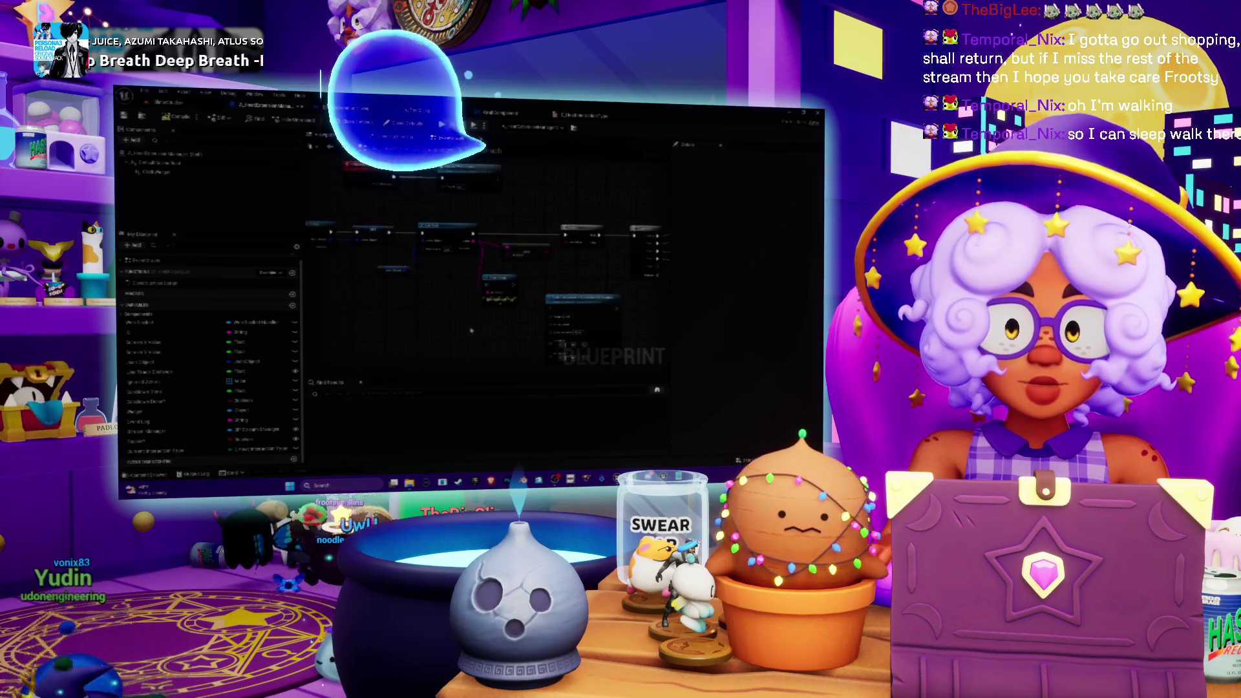
drag(471, 330, 522, 370)
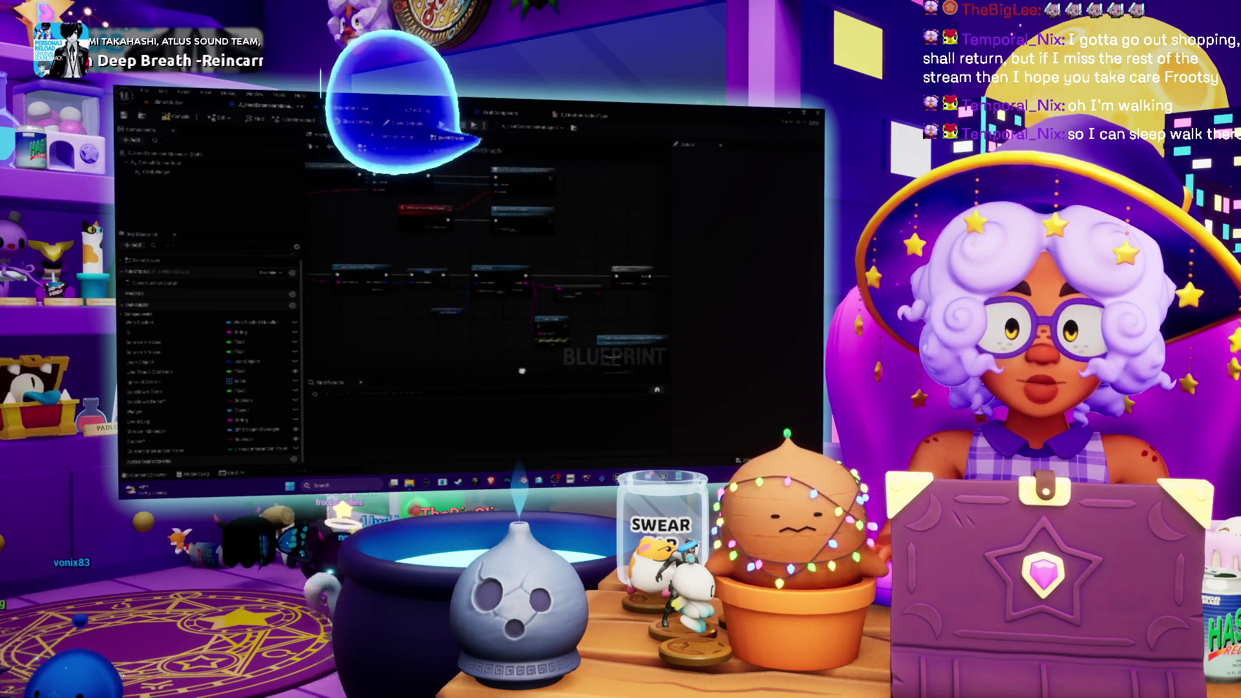
mouse_move(561, 310)
mouse_down()
mouse_move(545, 266)
mouse_move(470, 266)
mouse_up()
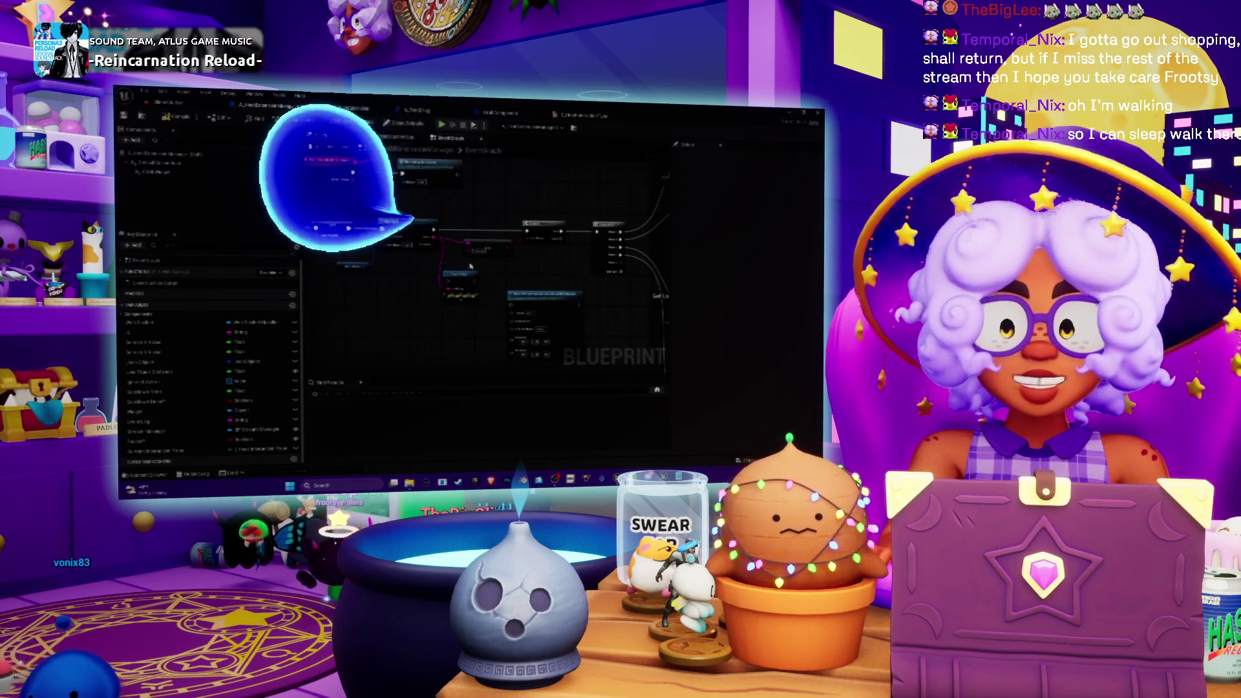
scroll(470, 265, up, 2)
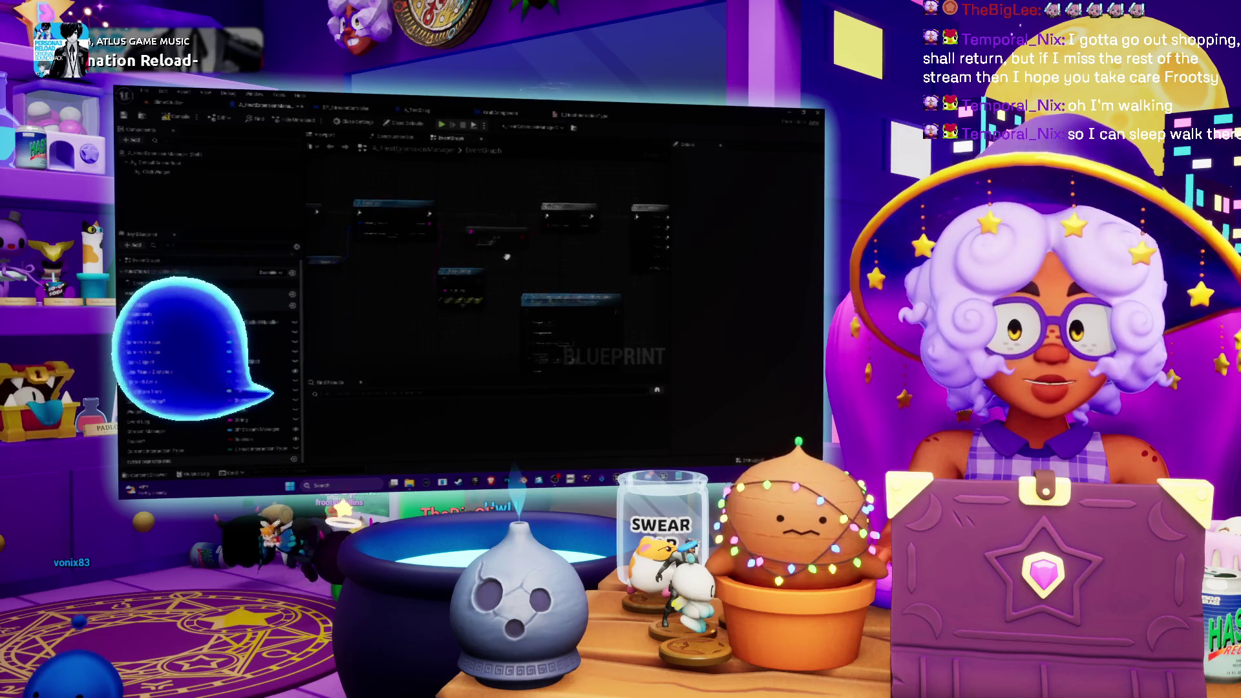
drag(507, 257, 467, 255)
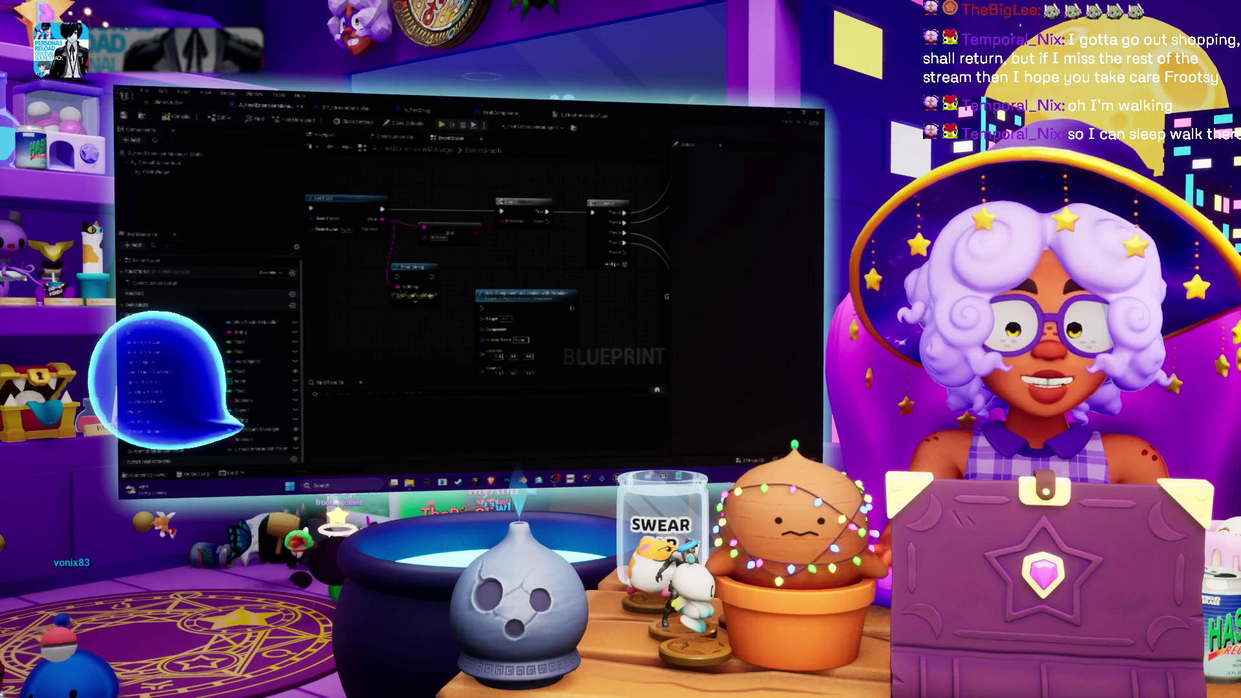
drag(515, 305, 493, 298)
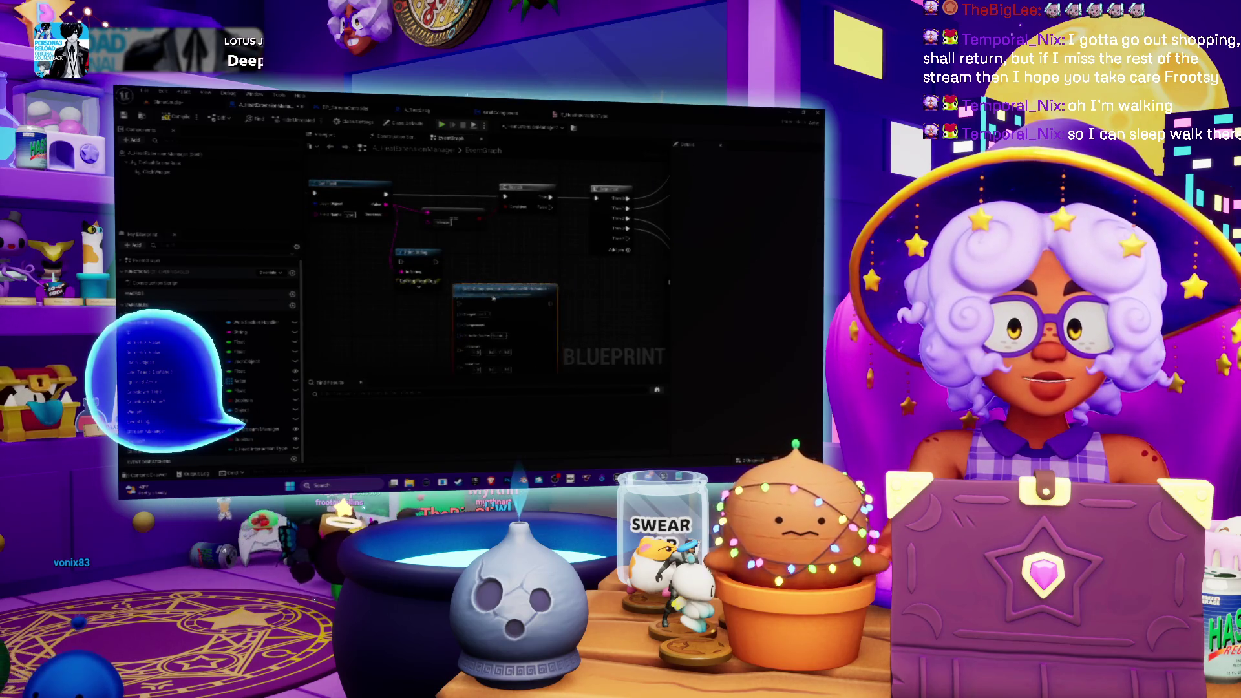
key(Delete)
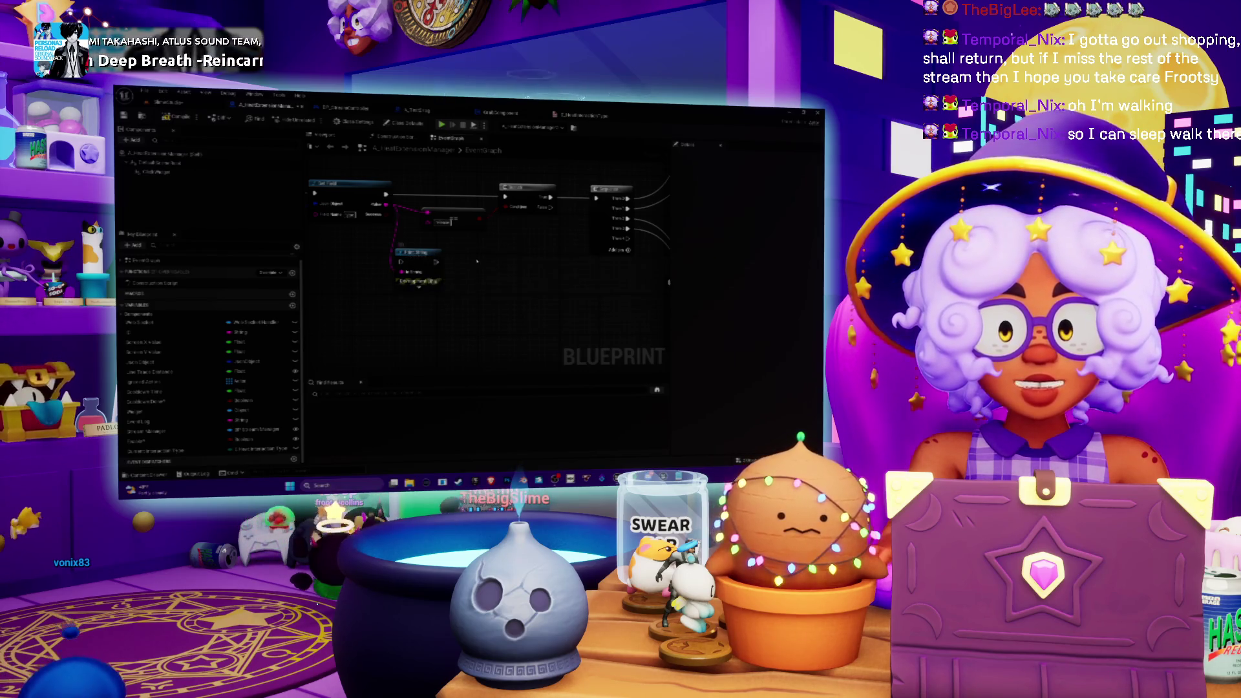
Survey the Get Username of Heat Click and line trace comment areas
scroll(438, 295, down, 4)
scroll(485, 297, up, 4)
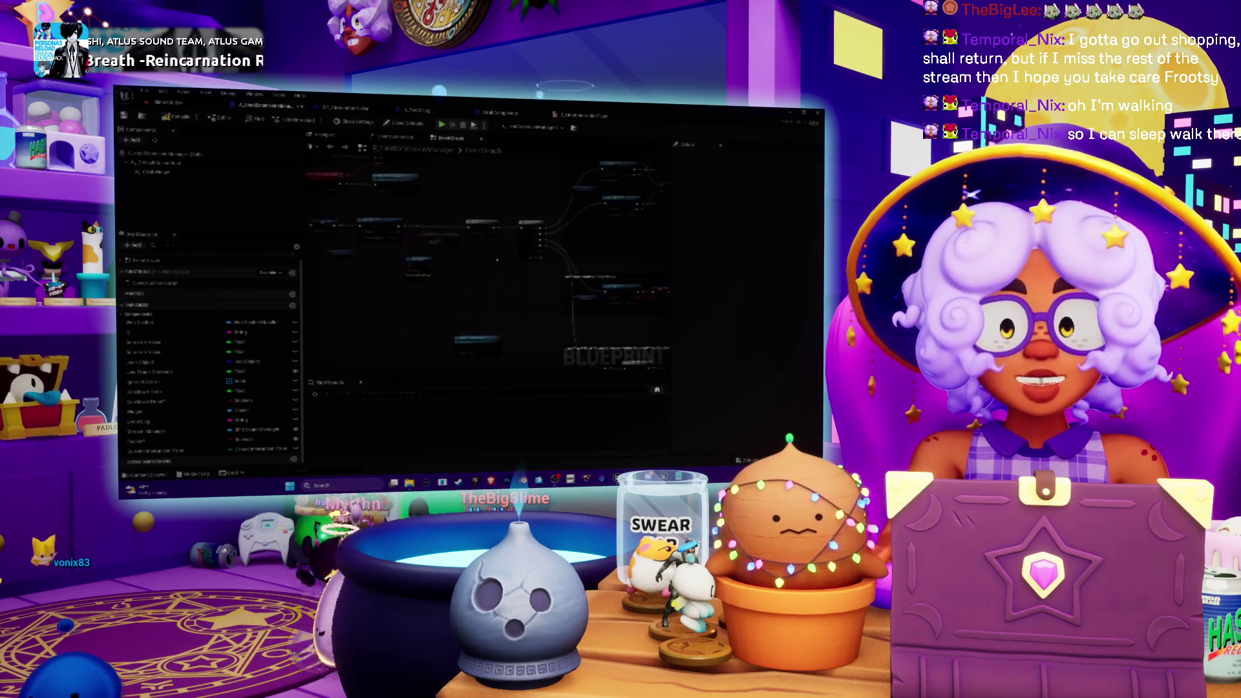
scroll(495, 219, down, 1)
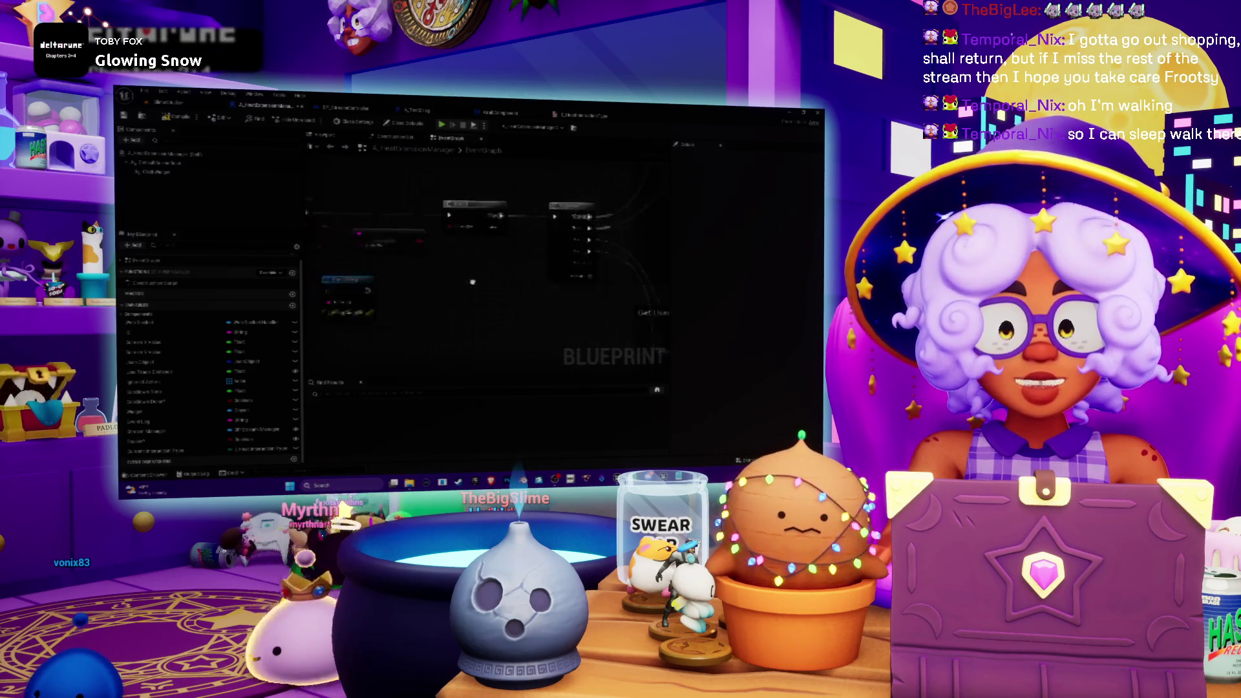
drag(495, 219, 424, 238)
scroll(424, 238, down, 2)
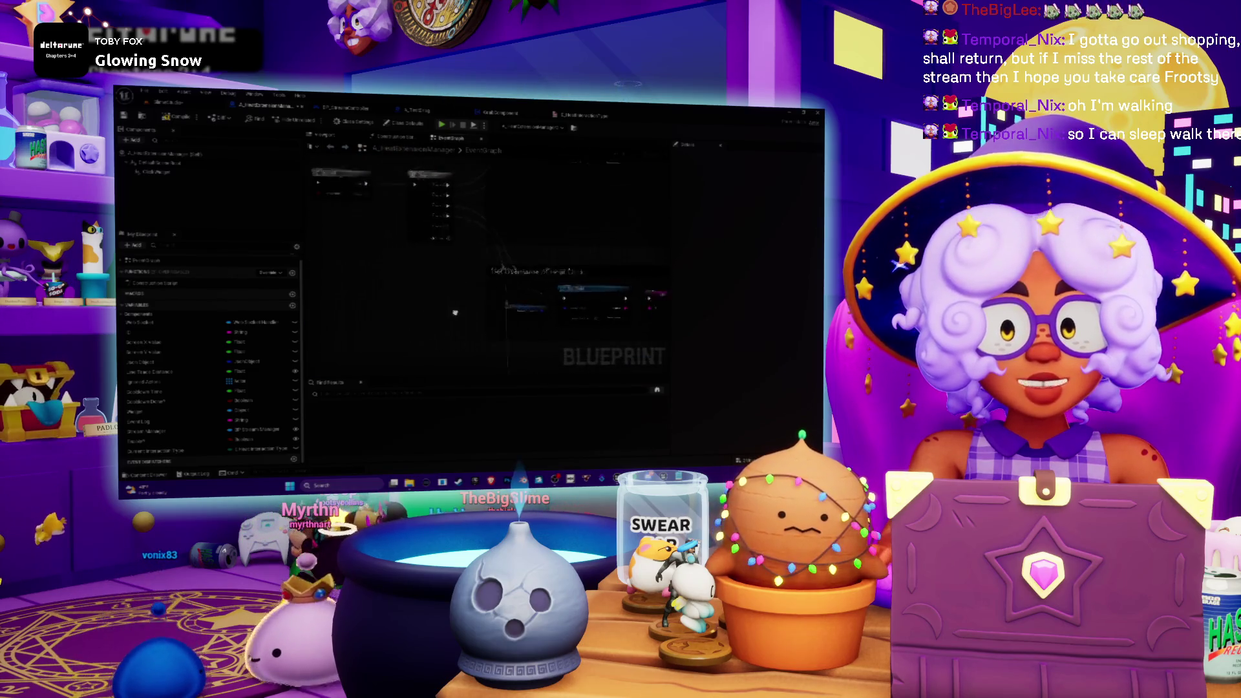
mouse_move(542, 305)
mouse_down()
mouse_move(442, 226)
mouse_move(468, 328)
mouse_move(530, 229)
mouse_up()
scroll(543, 194, down, 1)
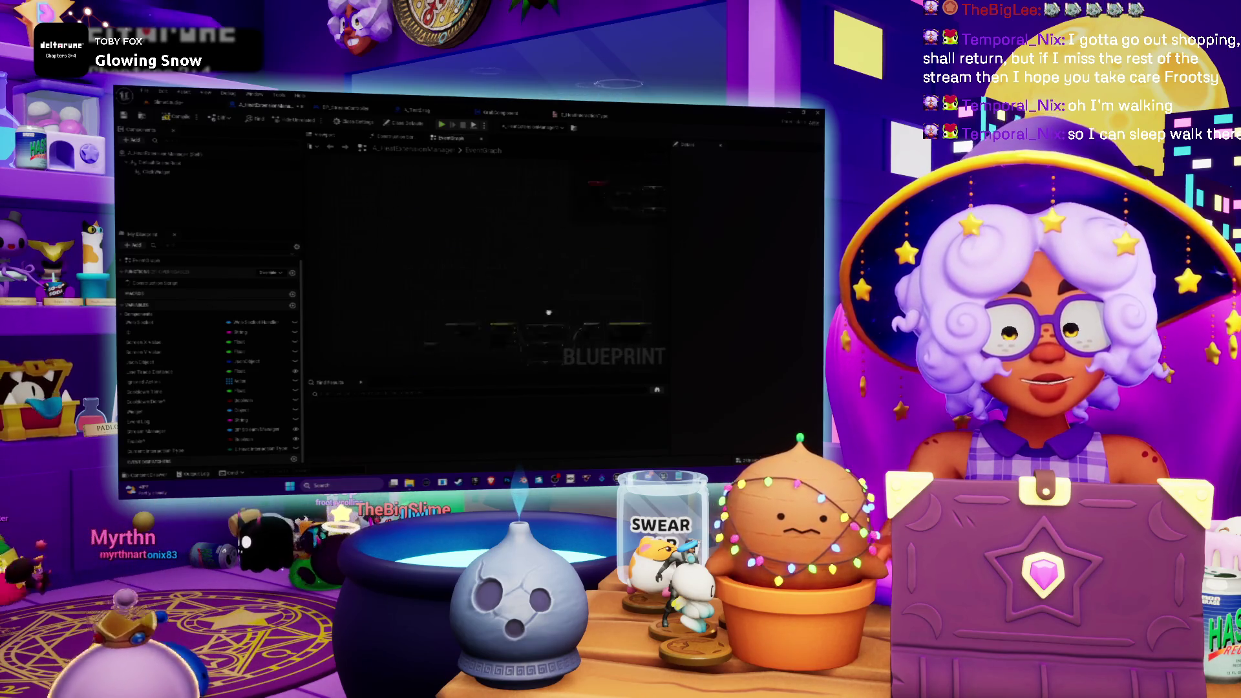
scroll(520, 284, up, 5)
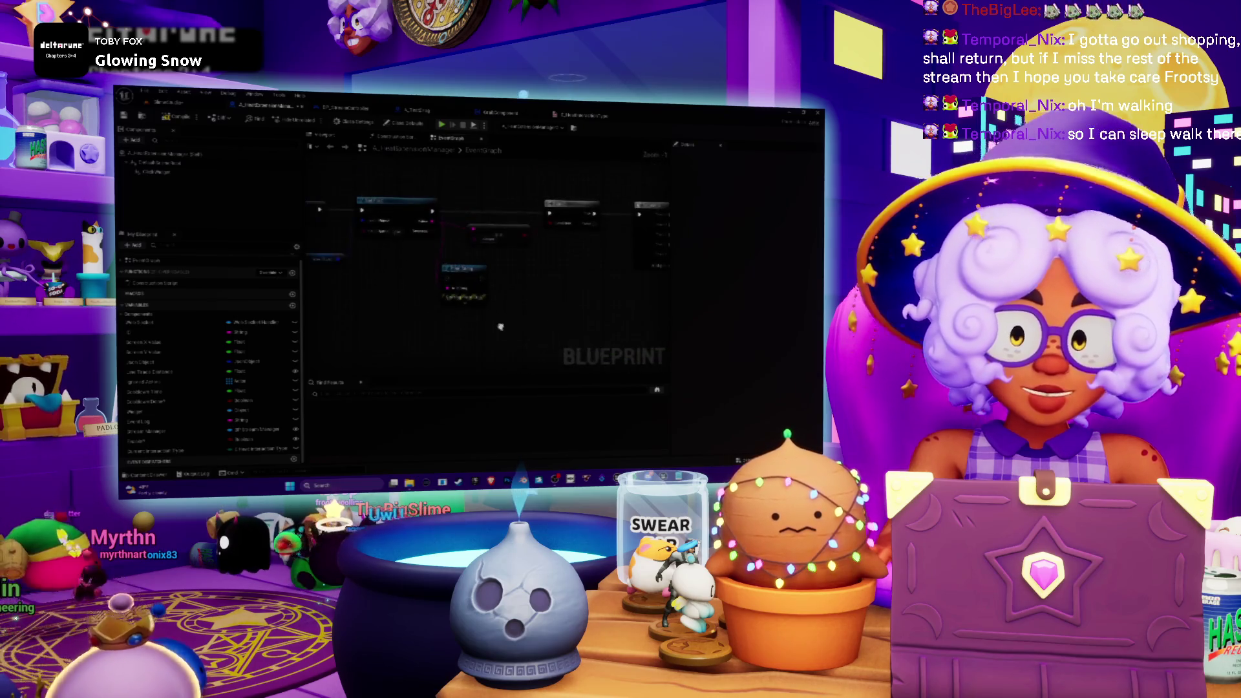
drag(512, 287, 527, 284)
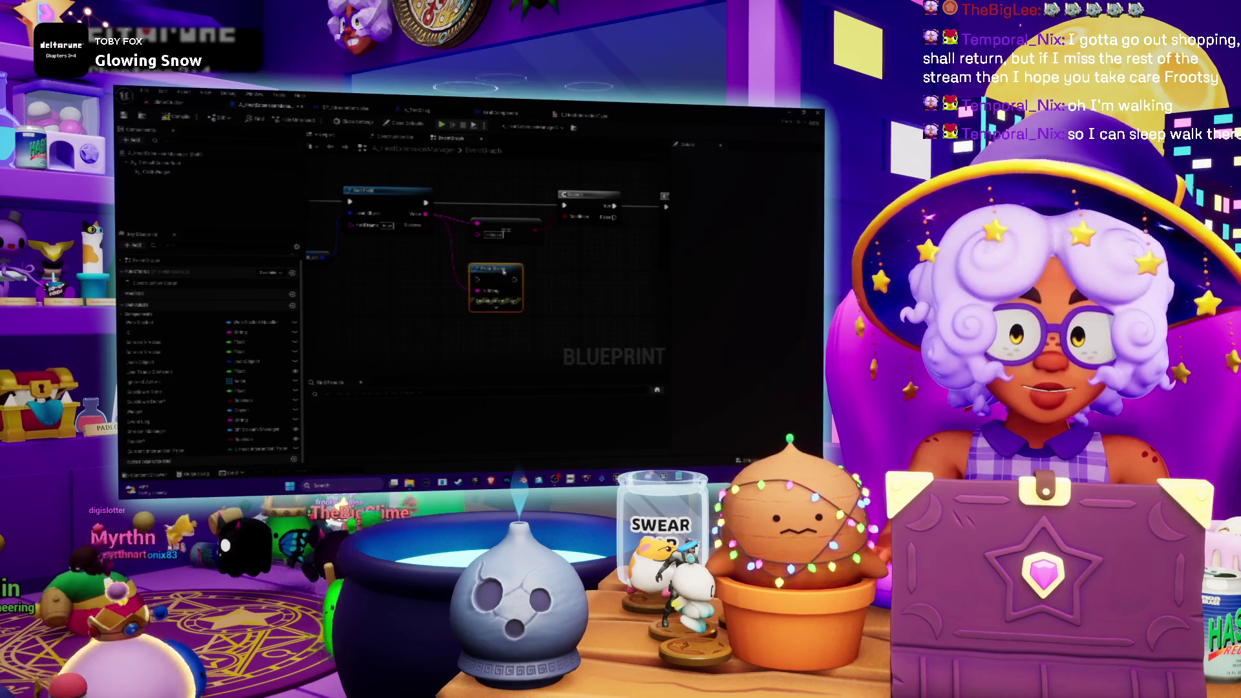
scroll(522, 294, down, 5)
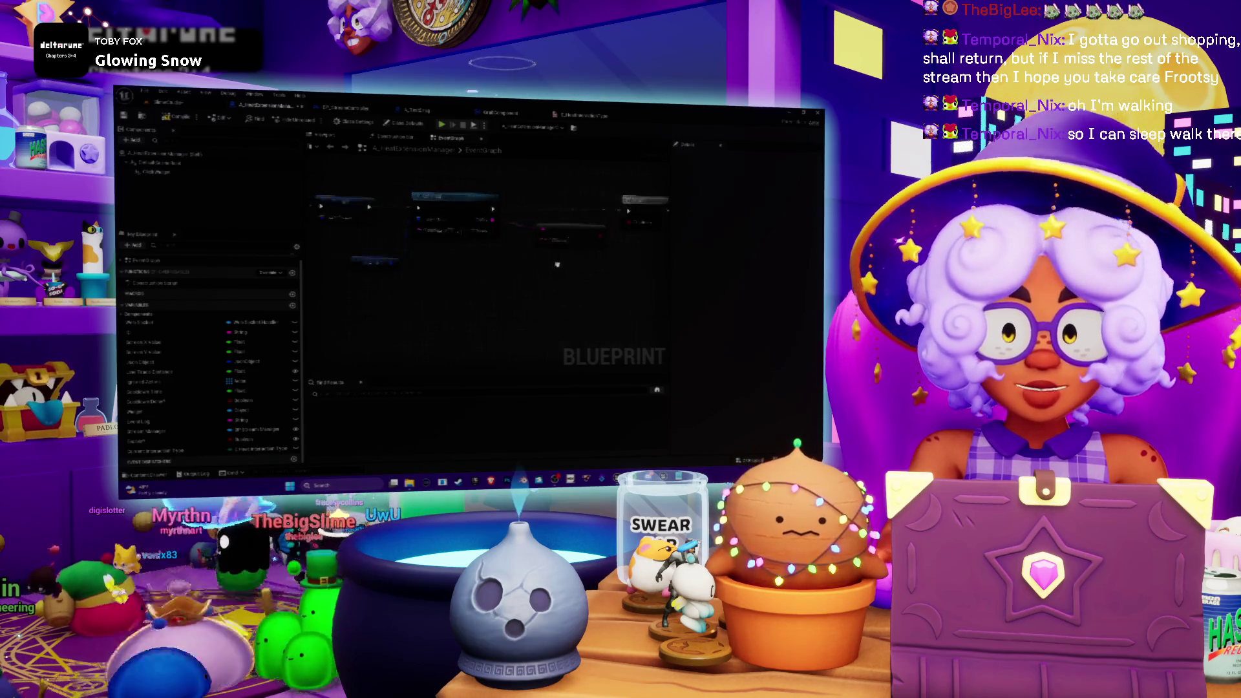
mouse_move(522, 294)
mouse_down()
mouse_move(592, 325)
mouse_move(559, 299)
mouse_up()
Connect a new wire from an output pin to another node's input pin
mouse_move(476, 240)
mouse_down()
mouse_move(585, 365)
mouse_move(666, 349)
mouse_up()
drag(516, 309, 408, 314)
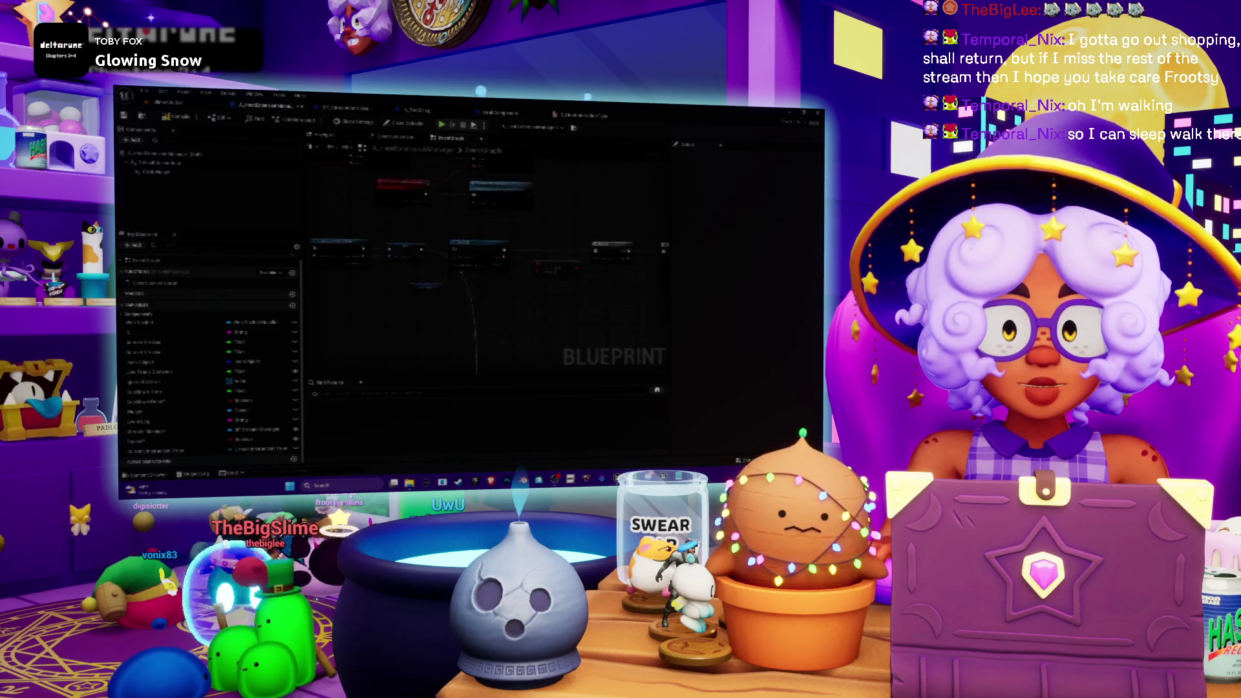
scroll(493, 326, down, 3)
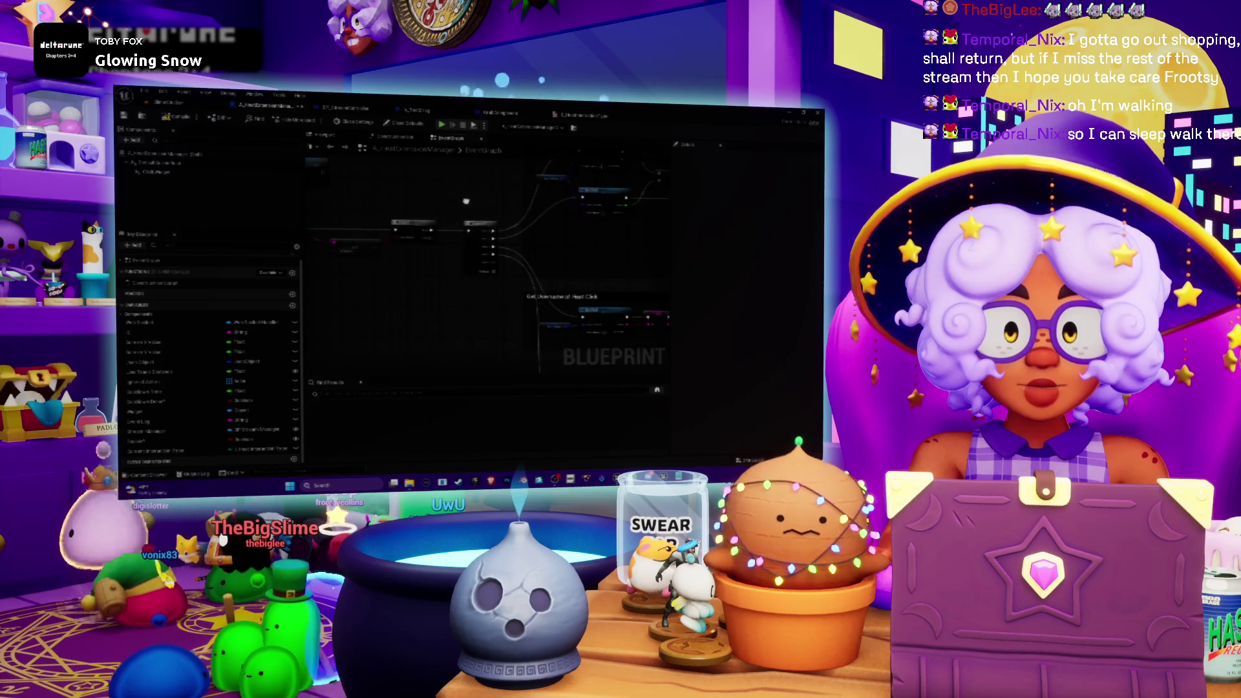
mouse_move(543, 287)
mouse_down()
mouse_move(356, 233)
mouse_move(475, 291)
mouse_up()
scroll(479, 293, down, 1)
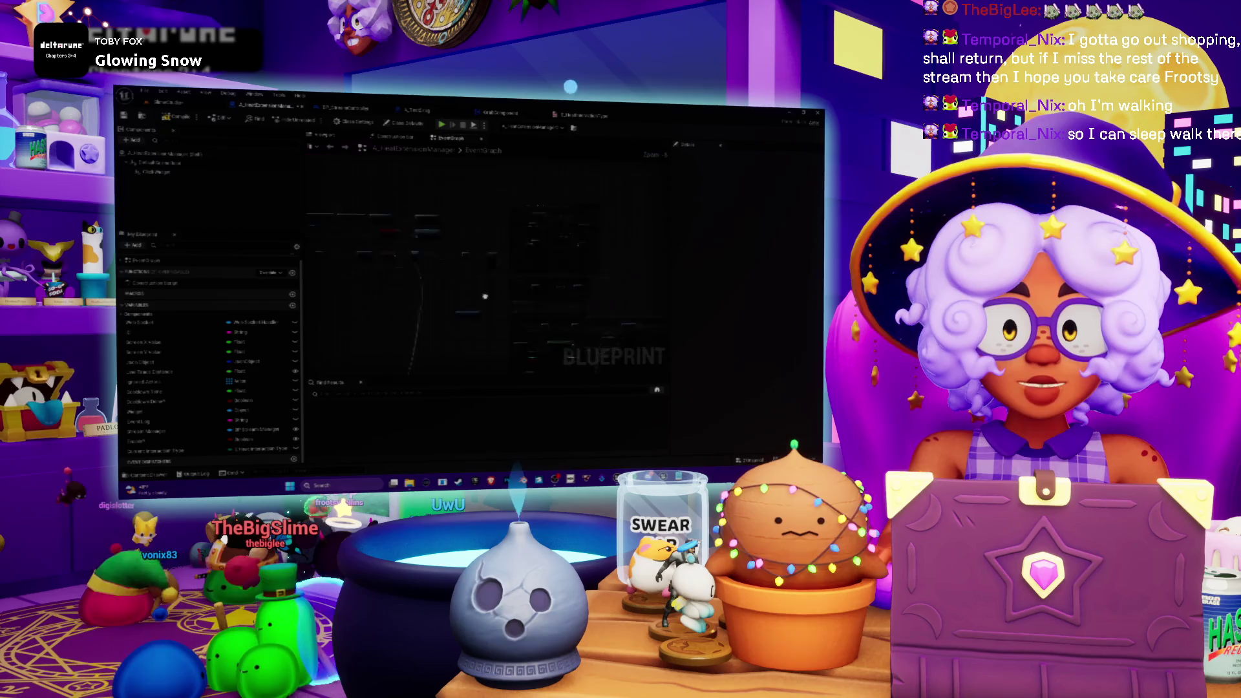
mouse_move(482, 259)
mouse_down()
mouse_move(510, 271)
mouse_move(556, 265)
mouse_up()
key(Home)
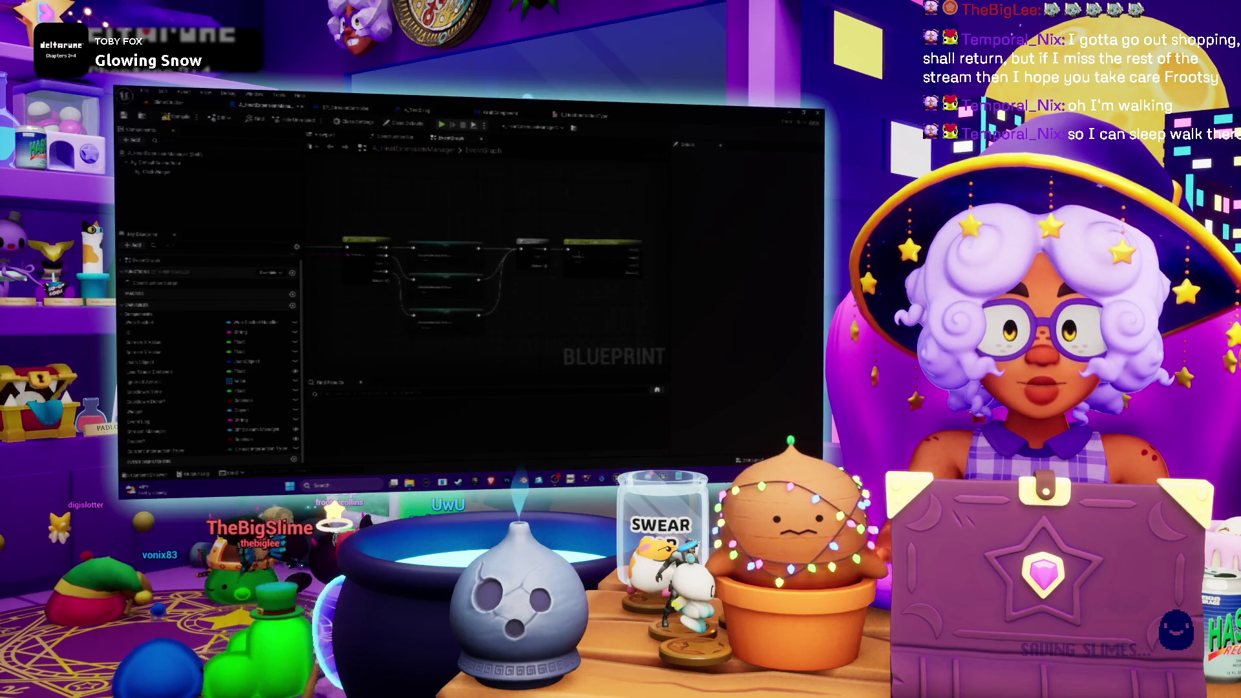
scroll(557, 222, down, 2)
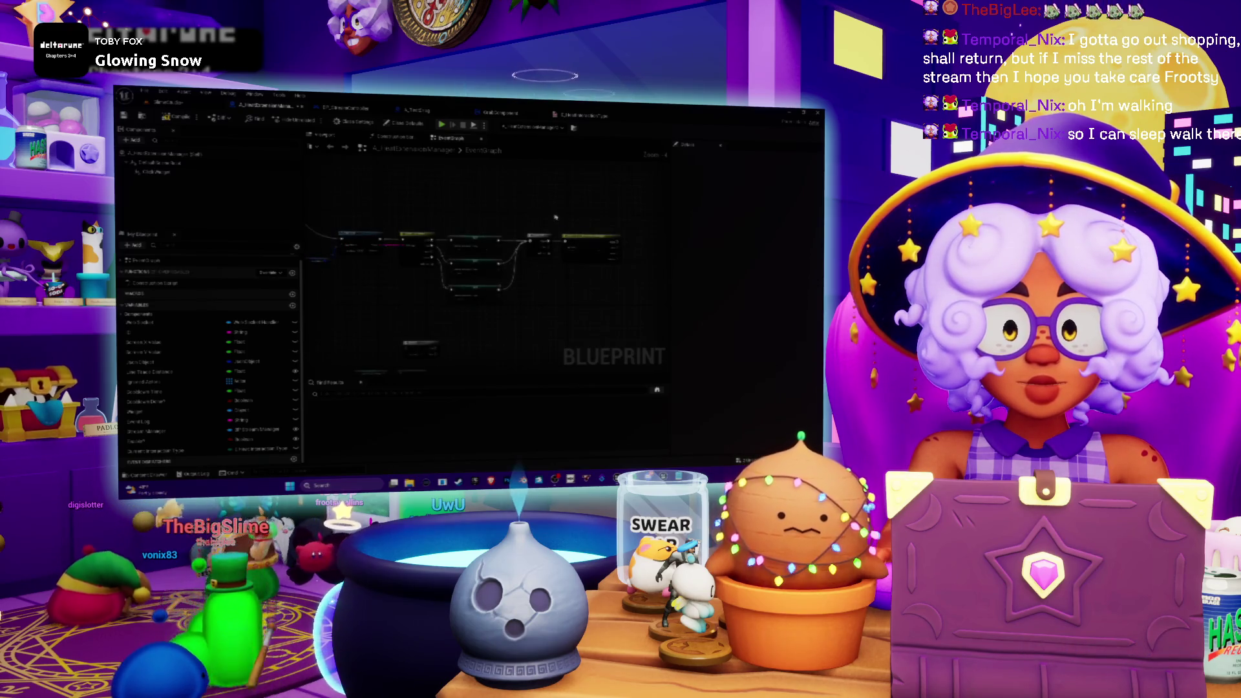
drag(555, 218, 526, 238)
scroll(540, 250, down, 2)
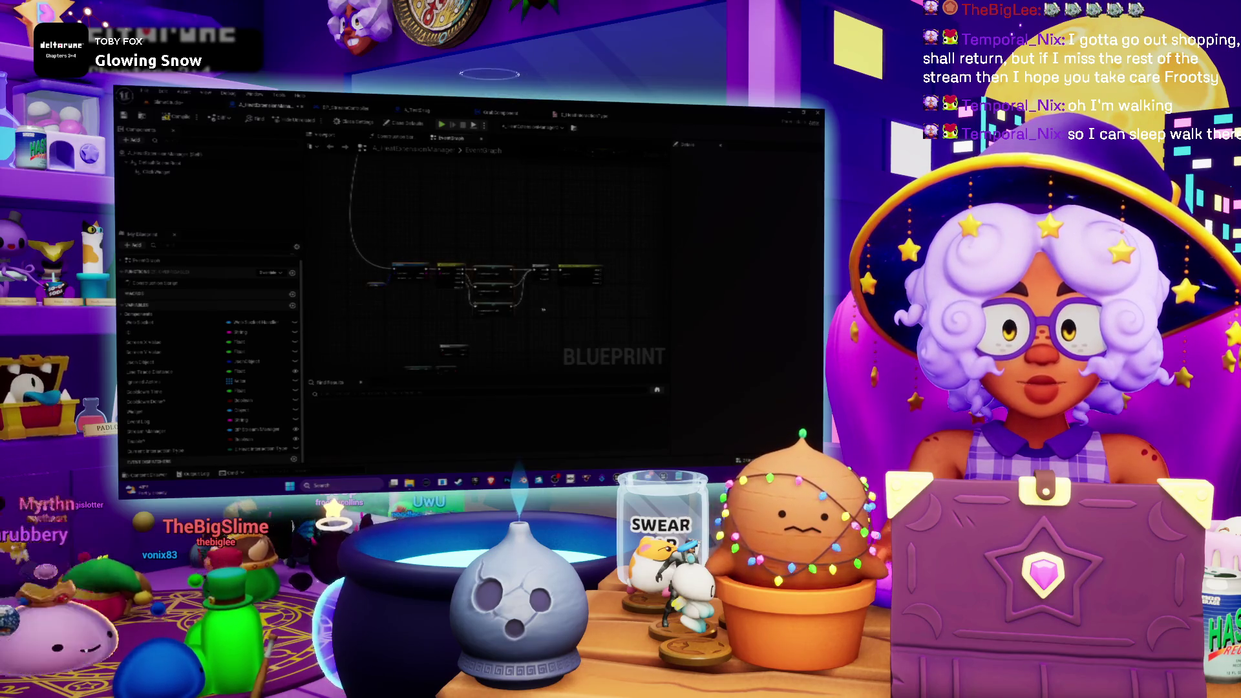
scroll(502, 220, down, 2)
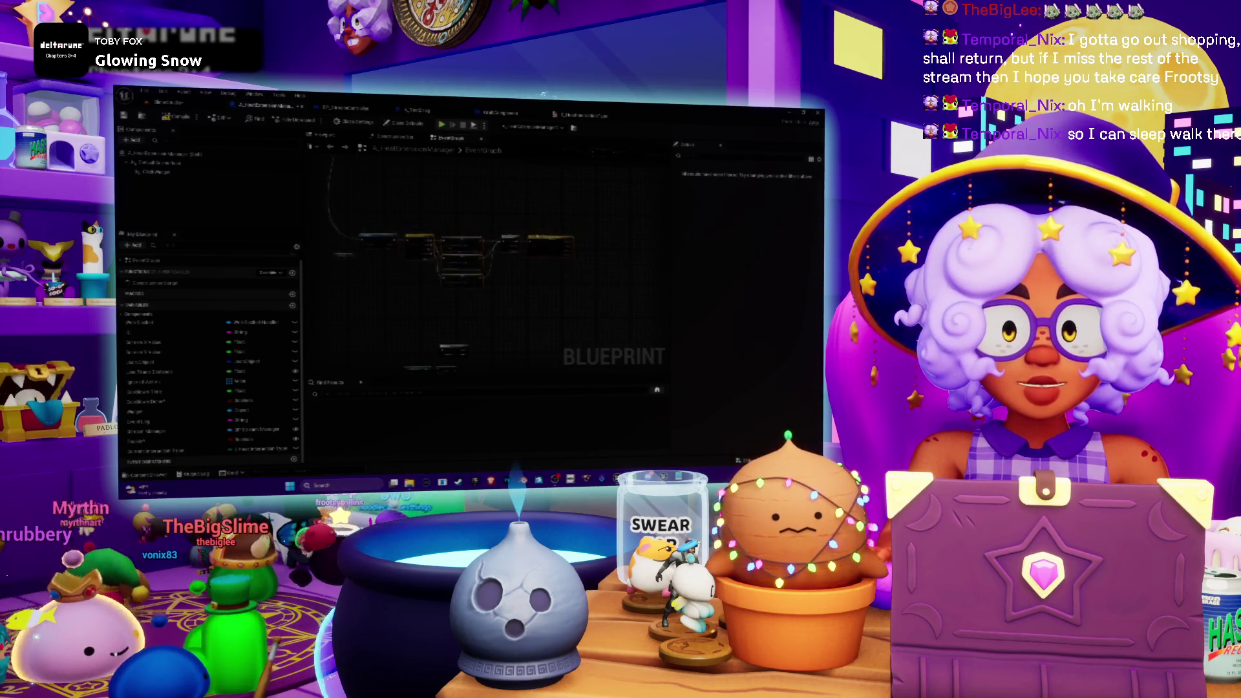
scroll(502, 215, up, 3)
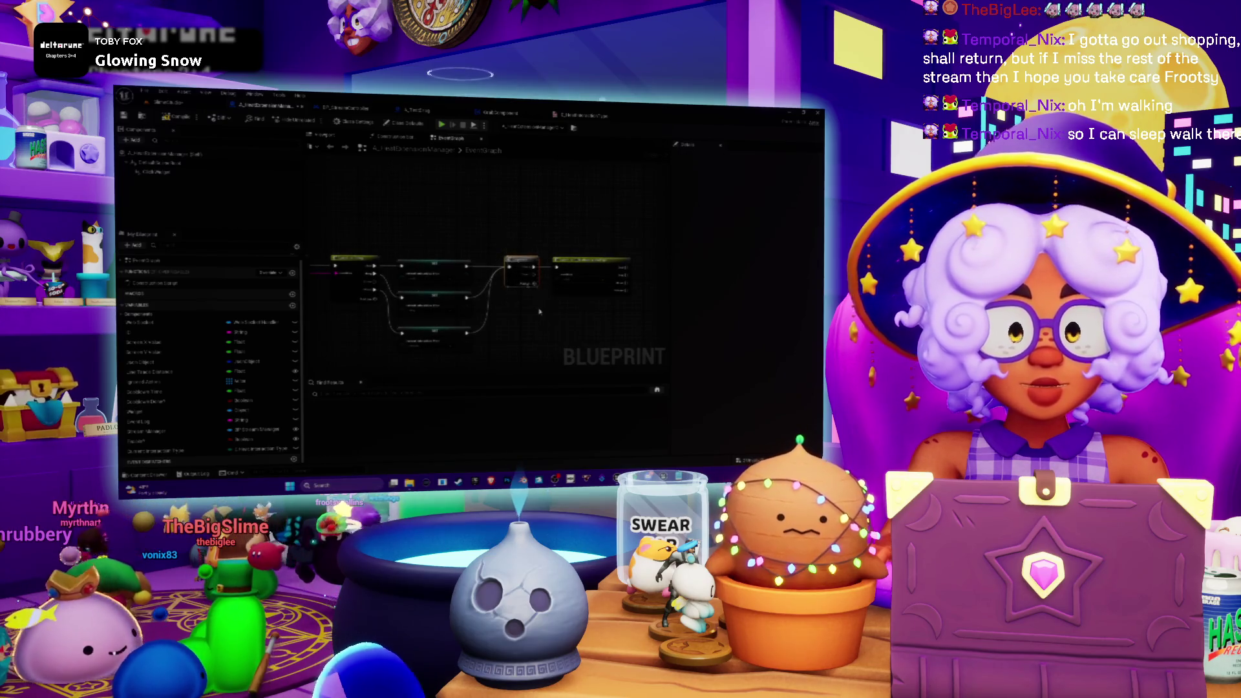
key(Delete)
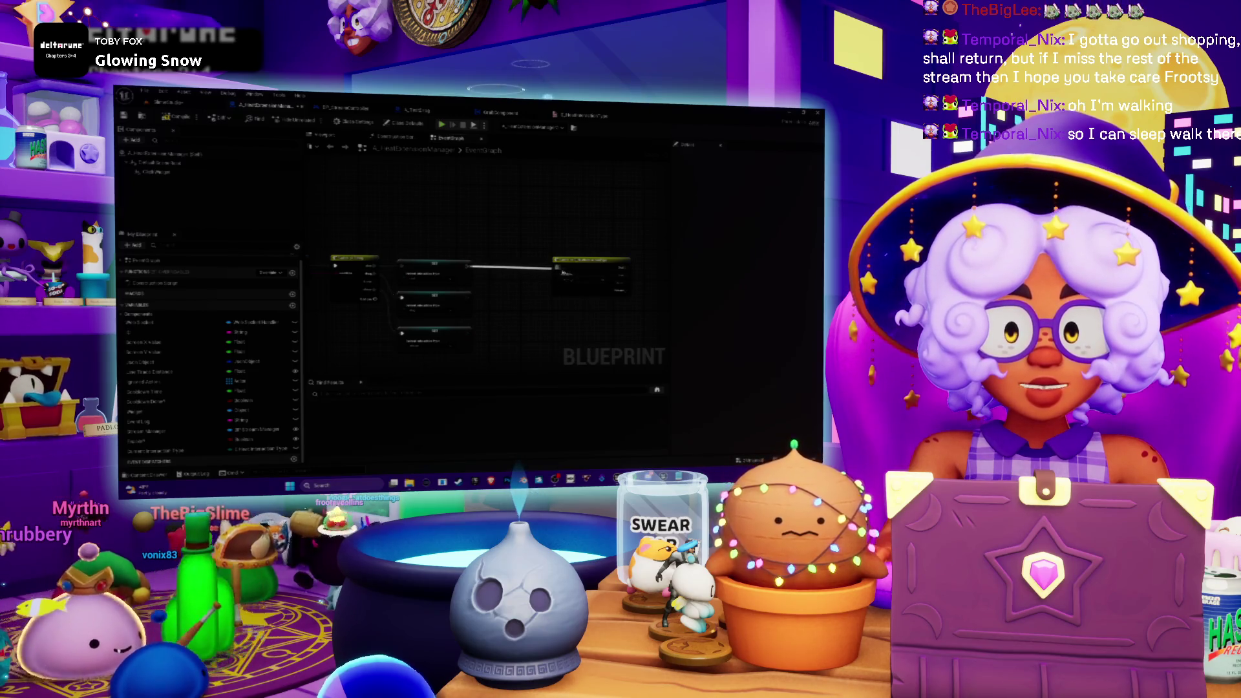
mouse_move(582, 264)
mouse_down()
mouse_move(546, 267)
mouse_move(568, 360)
mouse_move(560, 373)
mouse_move(502, 373)
mouse_move(493, 285)
mouse_up()
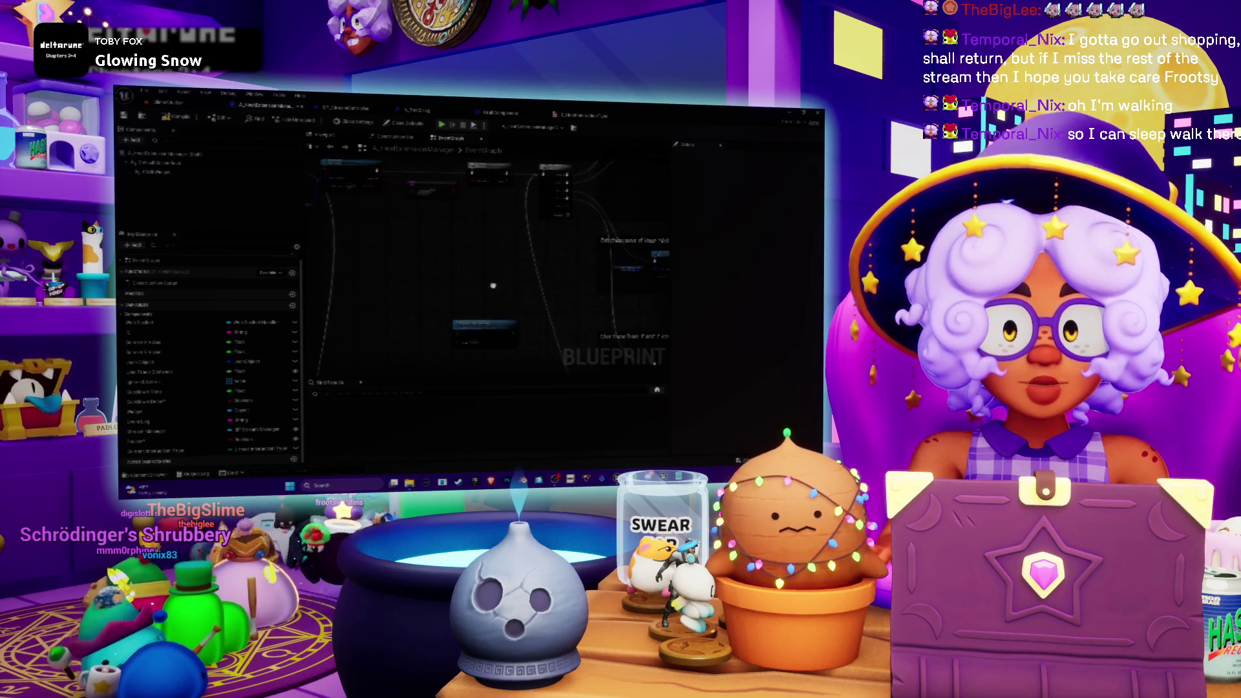
drag(478, 327, 598, 183)
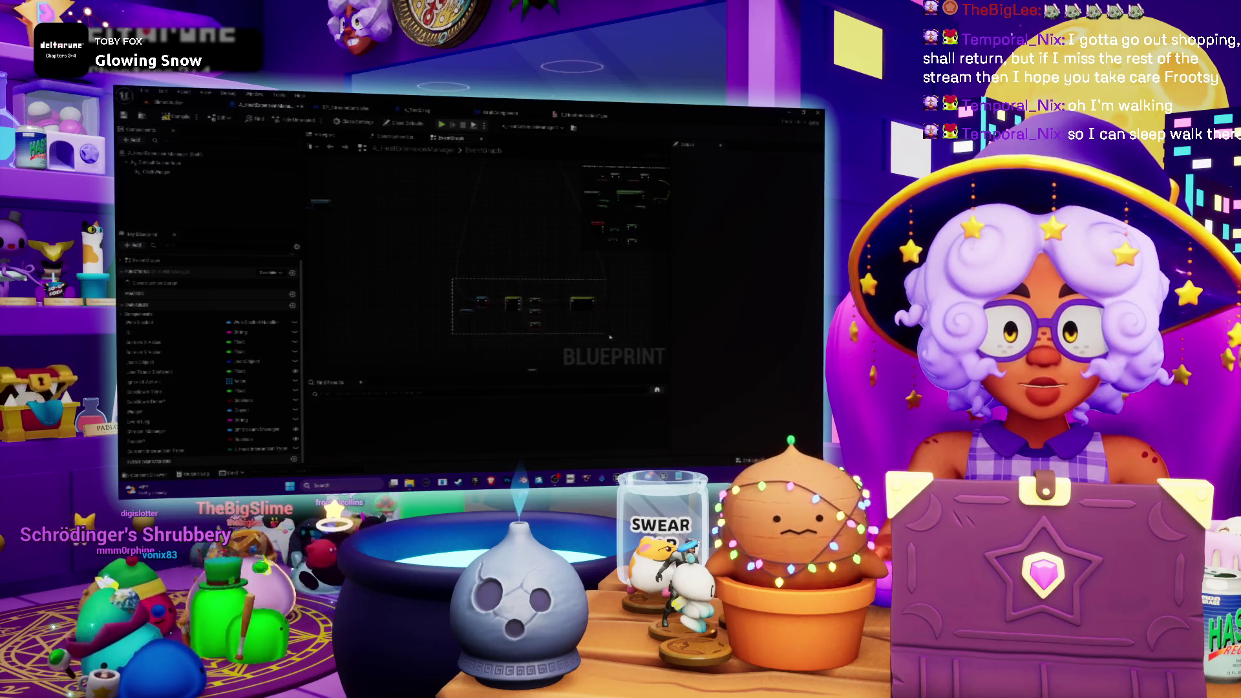
Move a group of nodes up and to the right
drag(576, 294, 550, 253)
drag(492, 336, 395, 232)
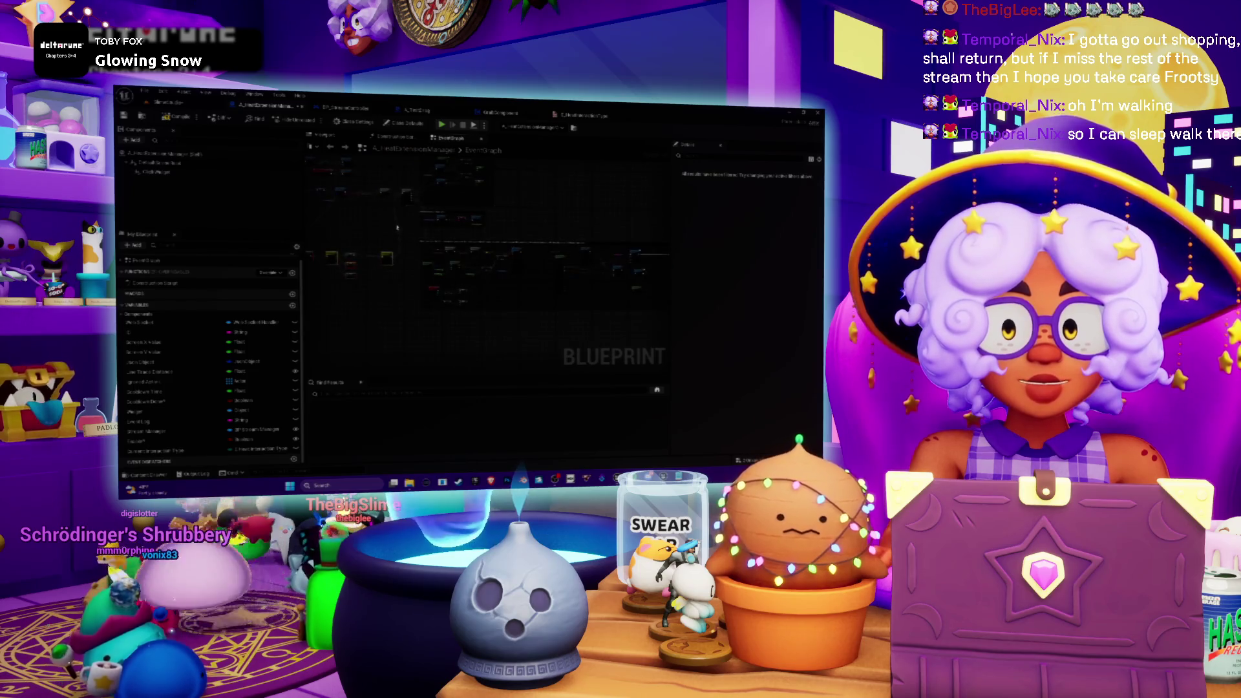
scroll(433, 256, up, 4)
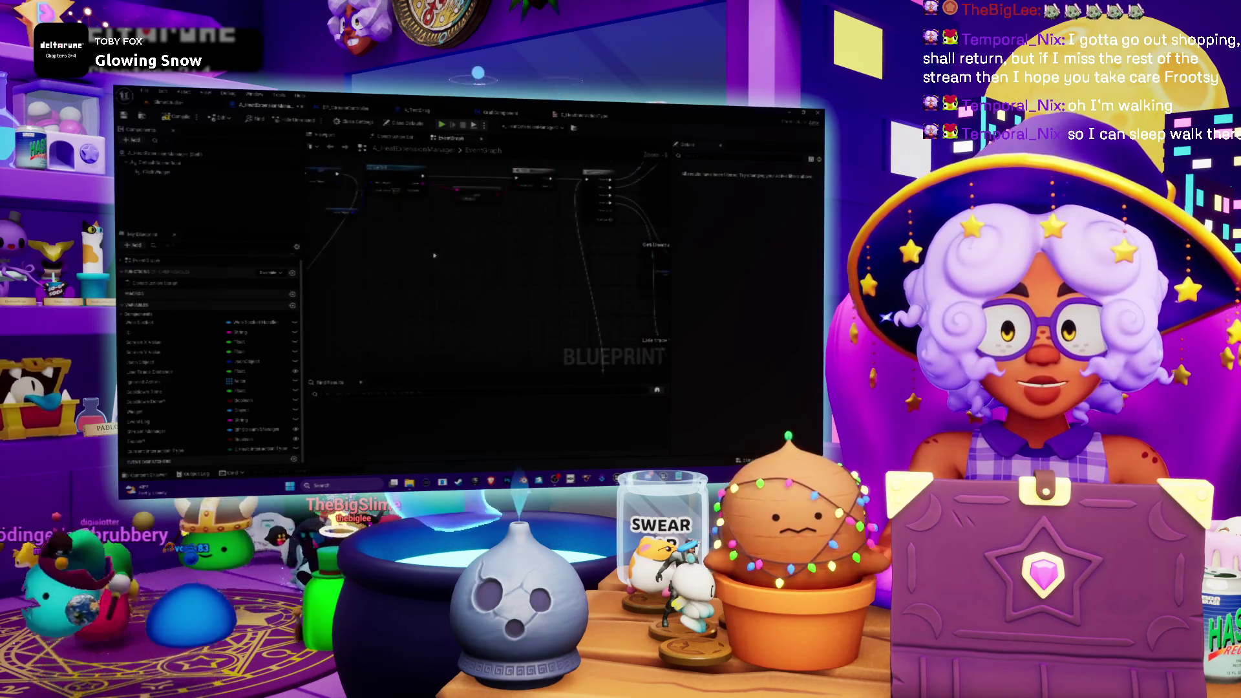
scroll(449, 280, up, 2)
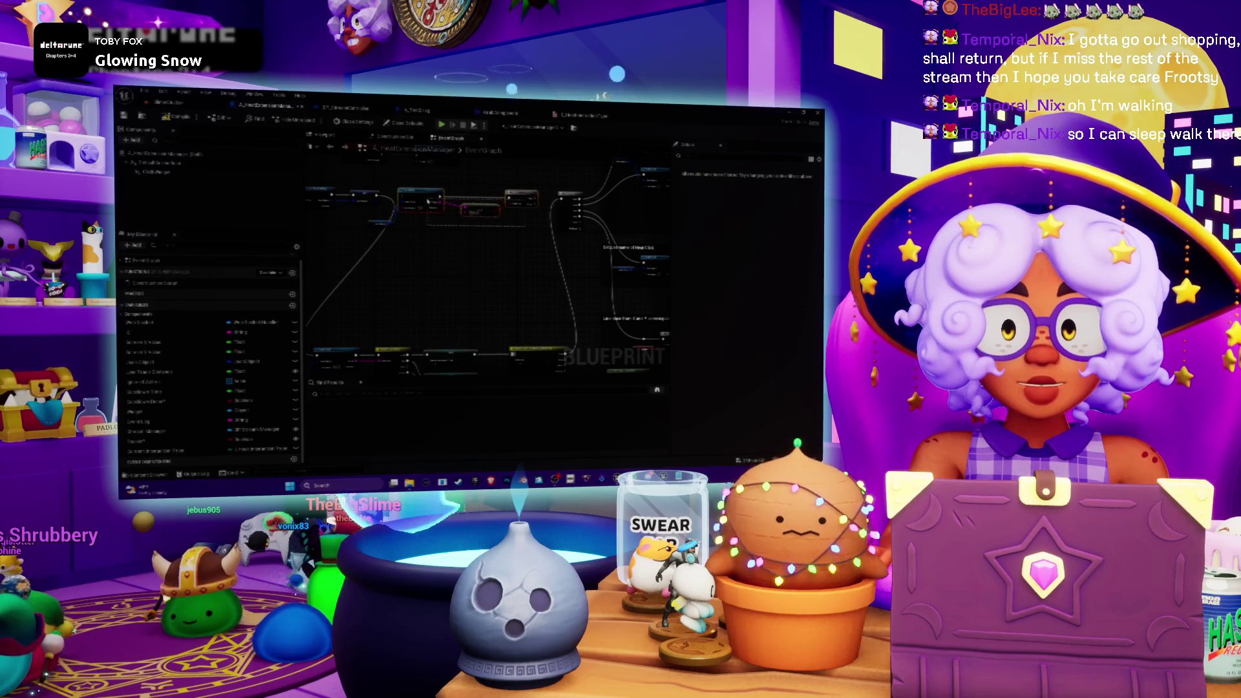
scroll(507, 221, down, 5)
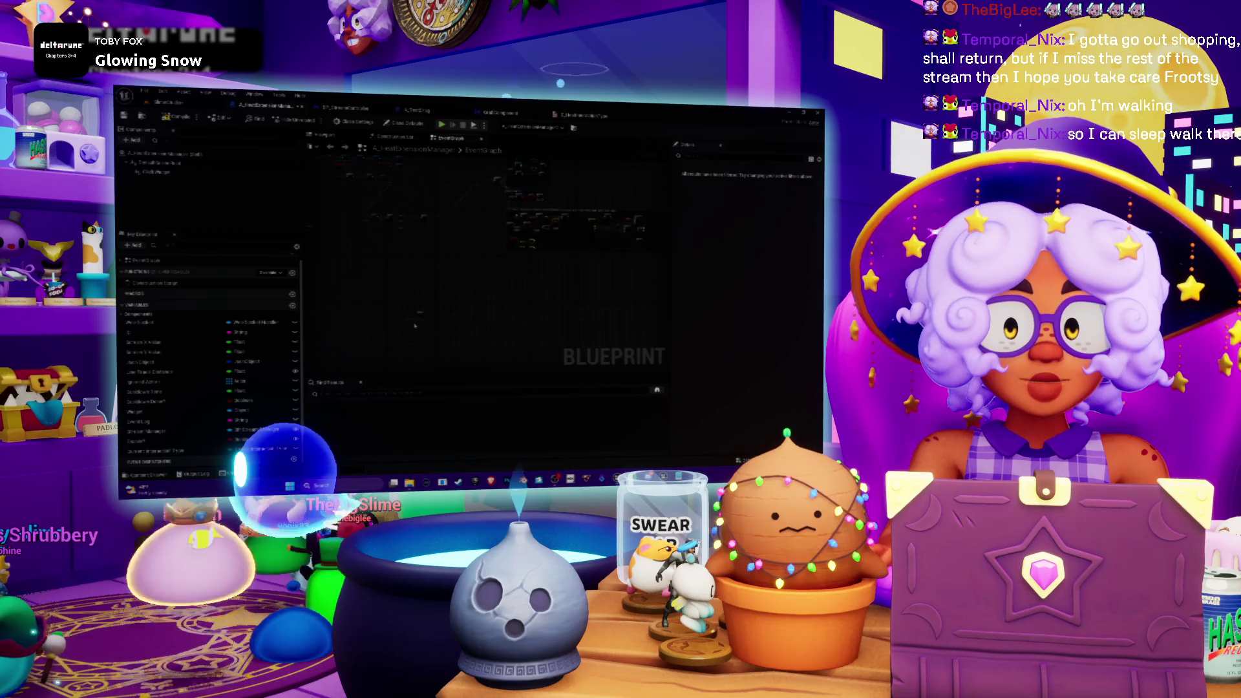
scroll(441, 267, up, 3)
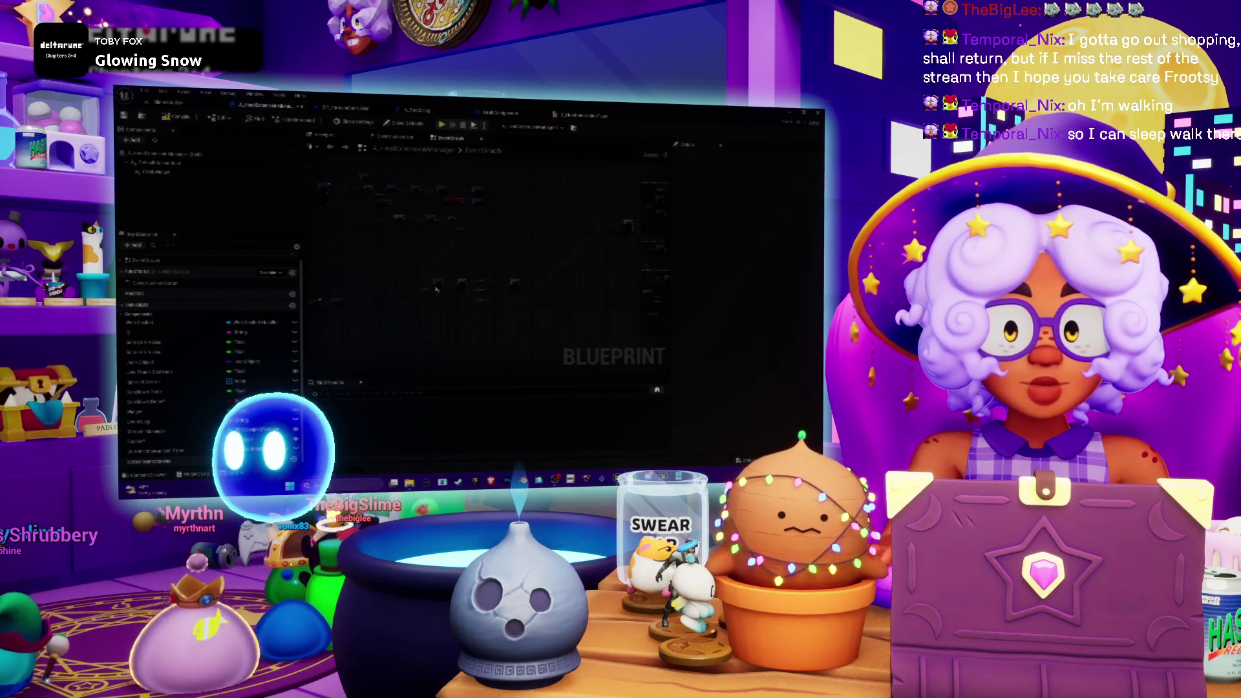
drag(515, 285, 564, 222)
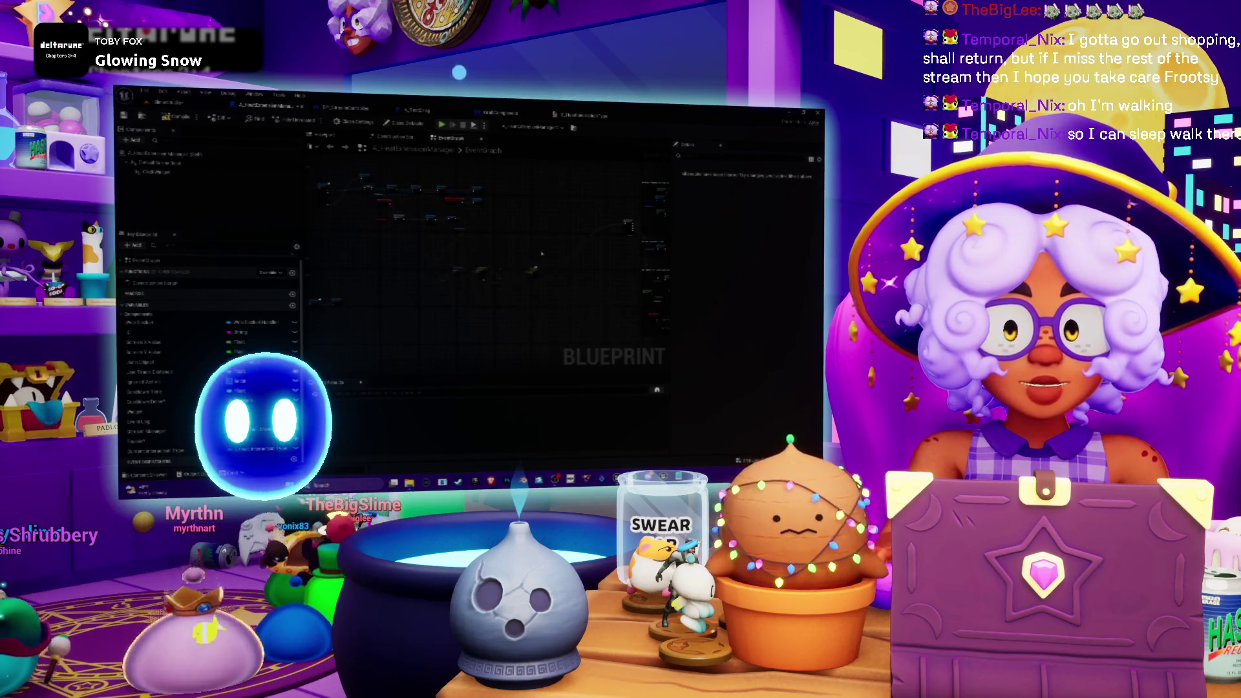
Shift the node chain and its comment box further left
scroll(530, 232, up, 2)
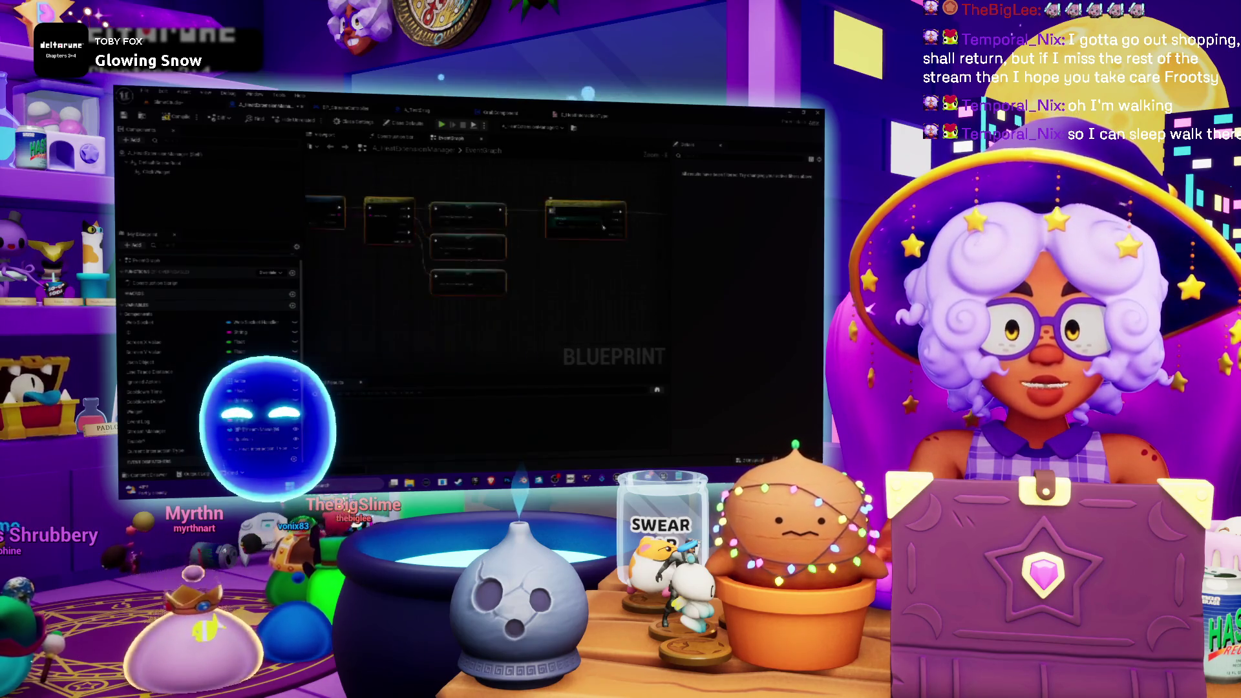
scroll(495, 242, down, 4)
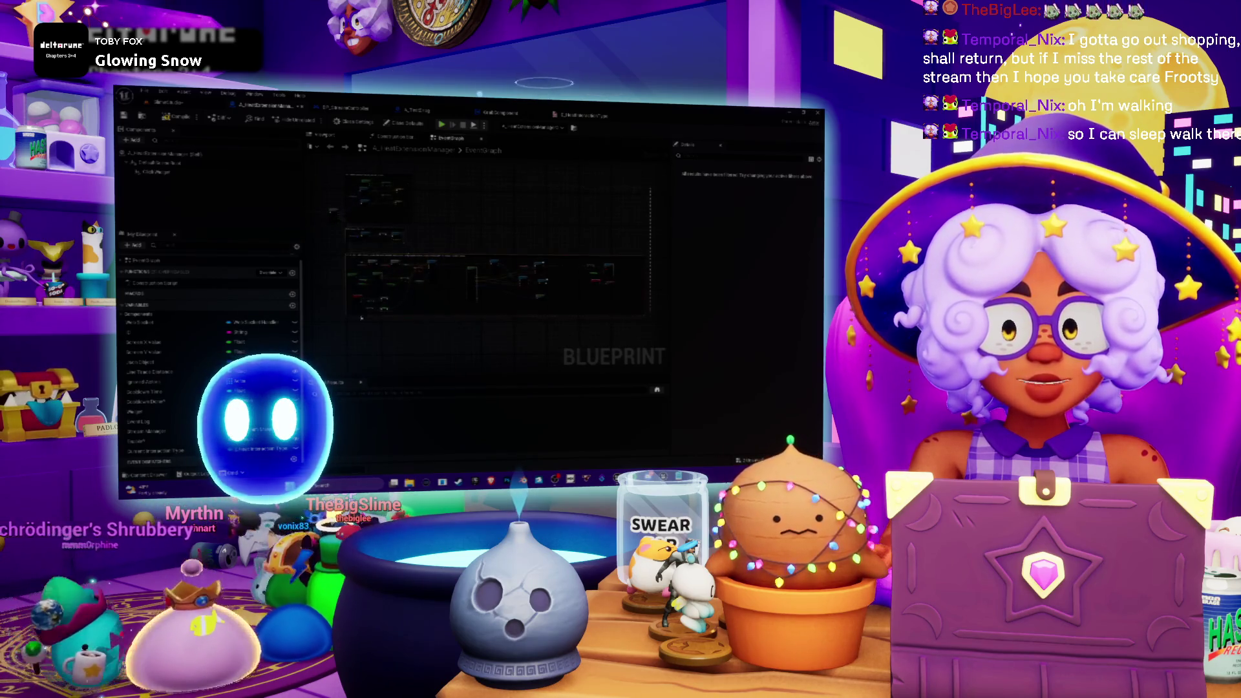
scroll(353, 311, up, 2)
scroll(542, 316, down, 4)
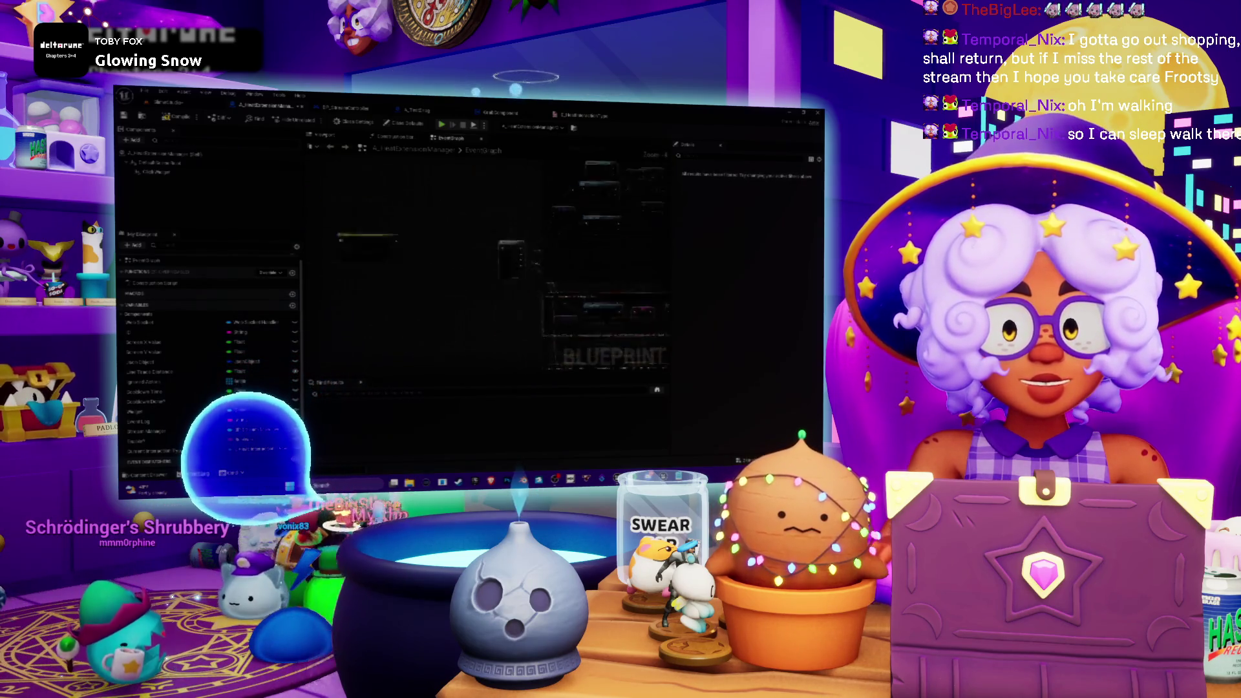
mouse_move(541, 317)
mouse_down()
mouse_move(488, 310)
mouse_move(545, 307)
mouse_up()
scroll(530, 258, down, 2)
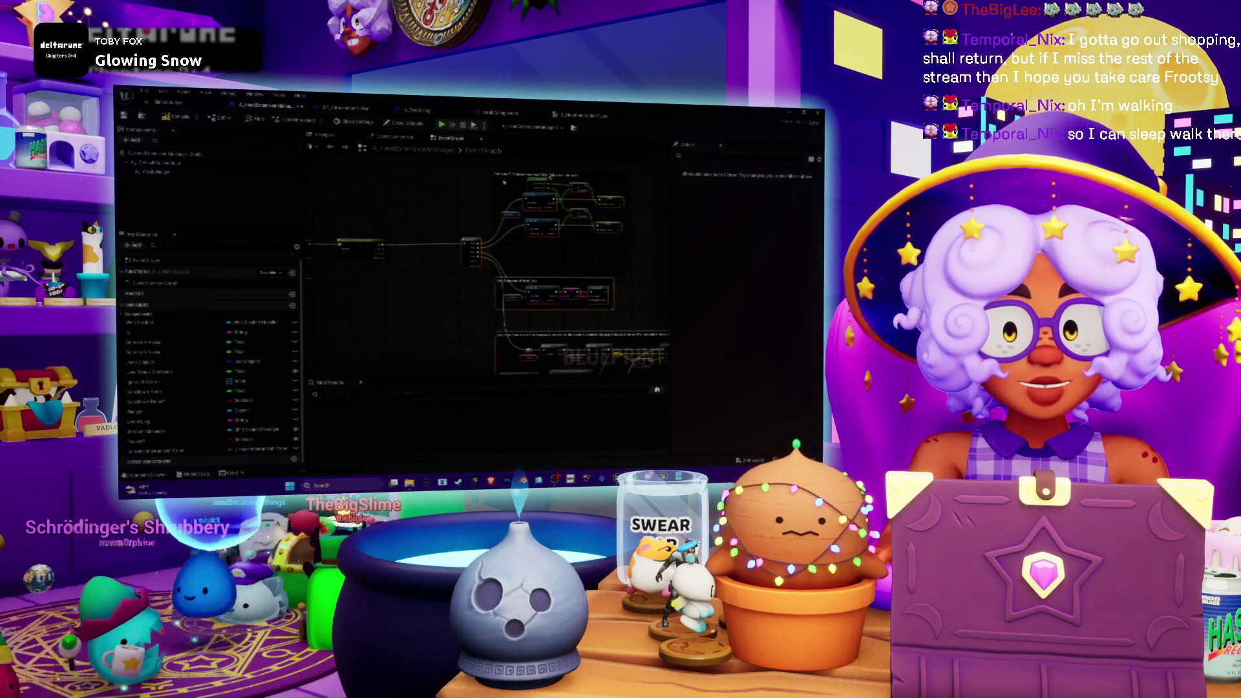
drag(523, 180, 465, 178)
Return to the level editor and start Play In Editor with Alt+P
scroll(311, 242, up, 4)
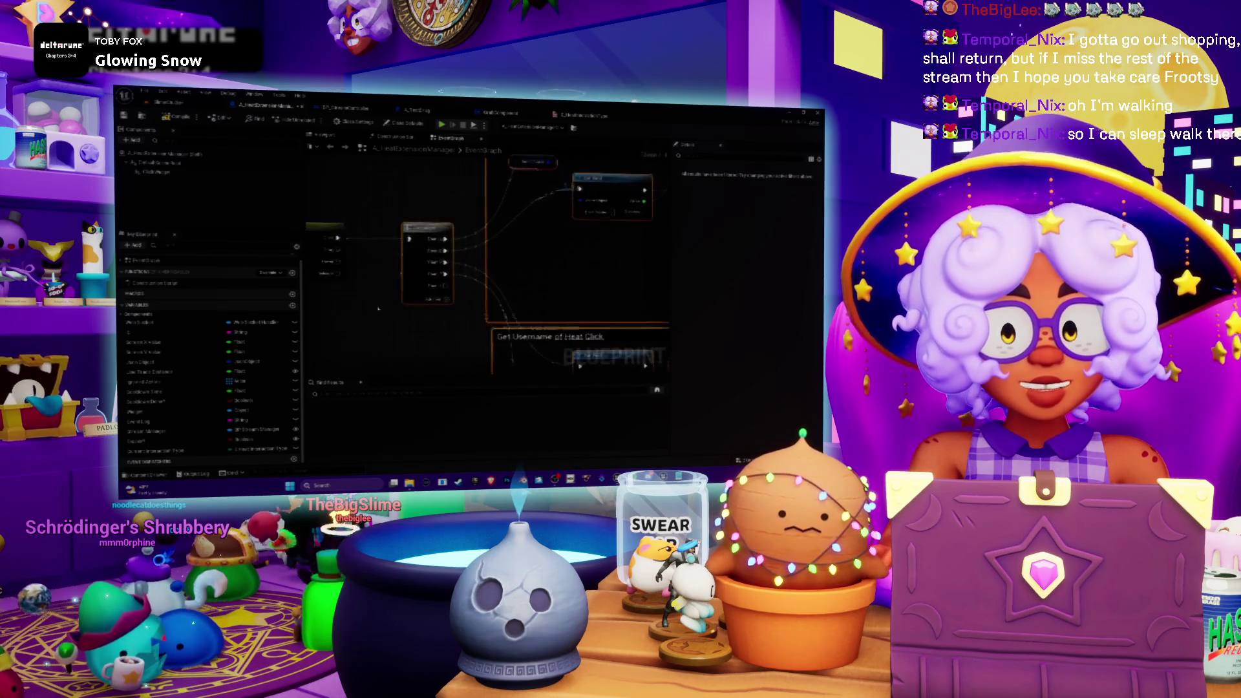
mouse_move(454, 333)
mouse_down()
mouse_move(593, 291)
mouse_move(570, 265)
mouse_up()
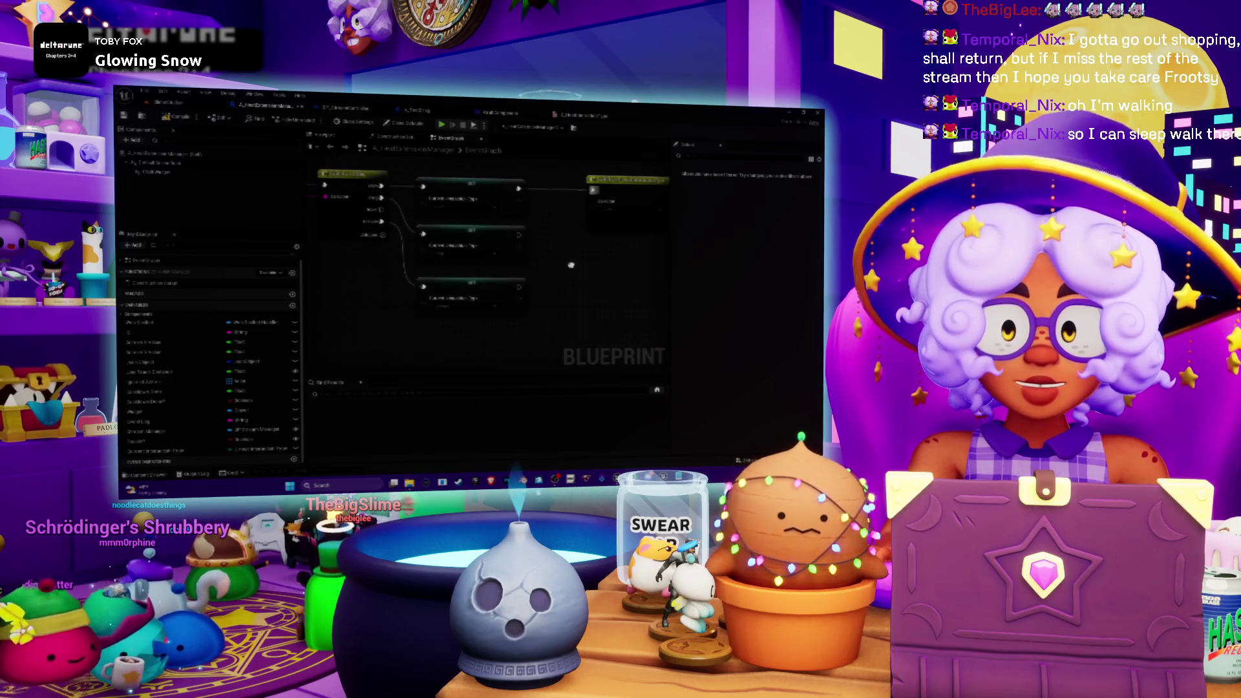
scroll(568, 272, down, 3)
scroll(450, 292, up, 3)
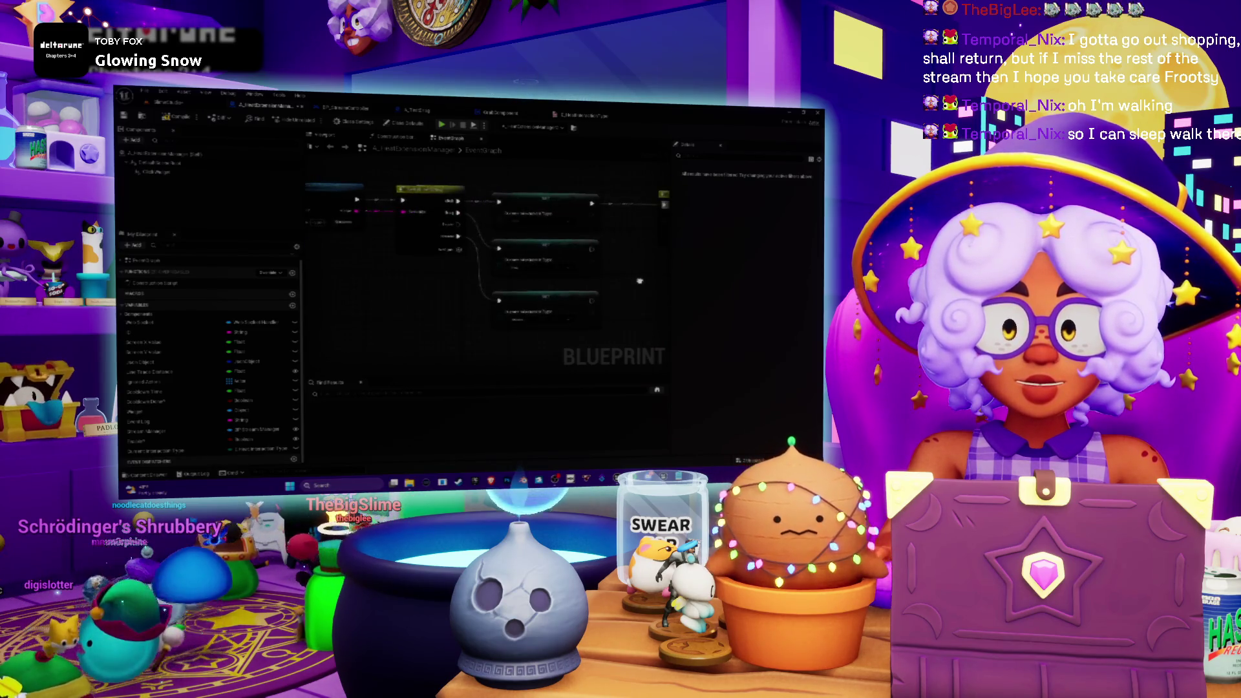
drag(451, 292, 351, 292)
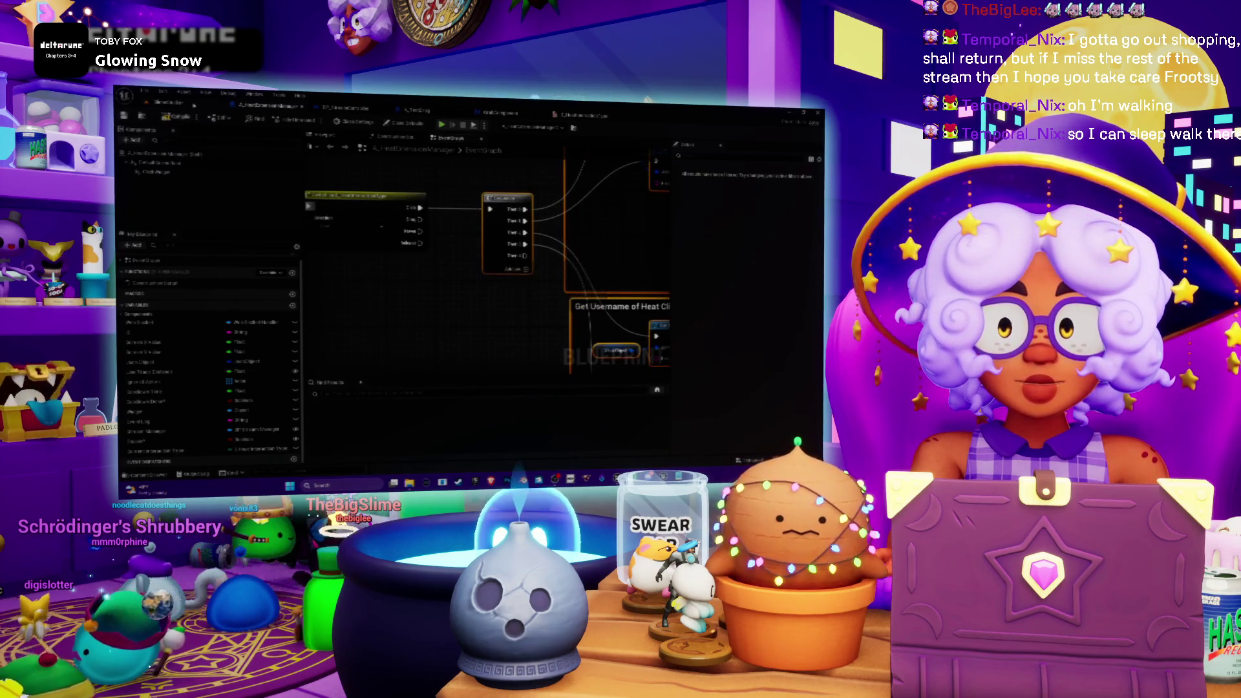
click(170, 102)
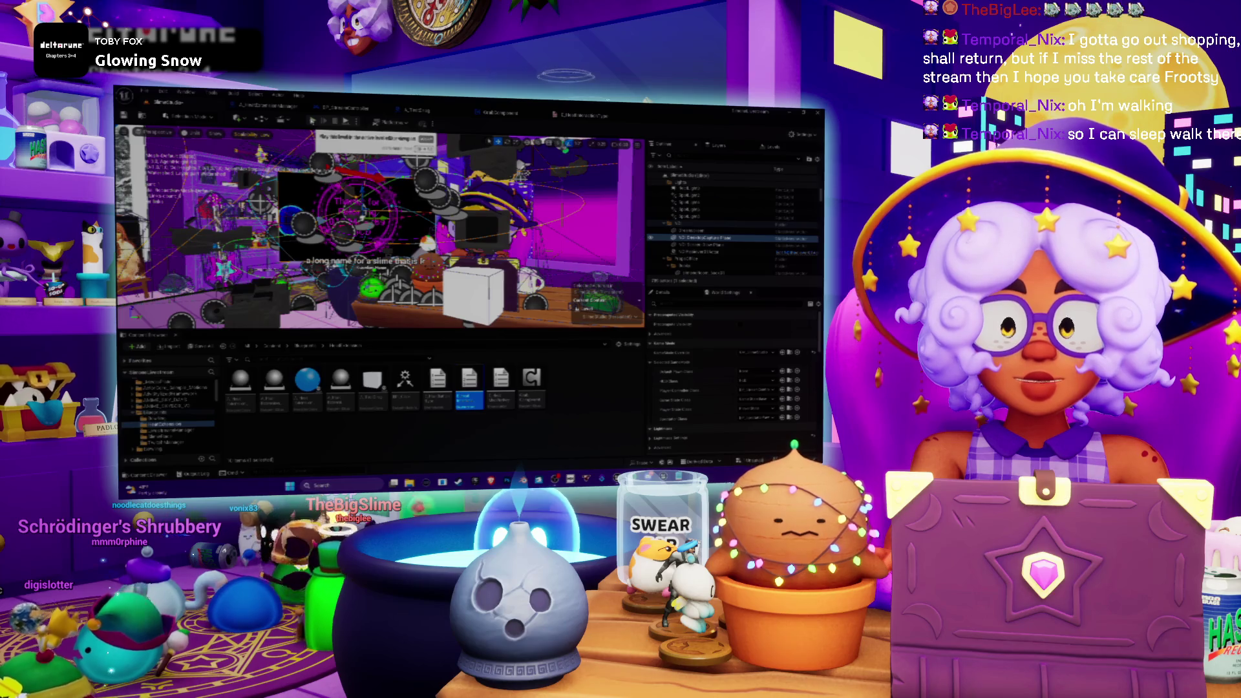
key(alt+p)
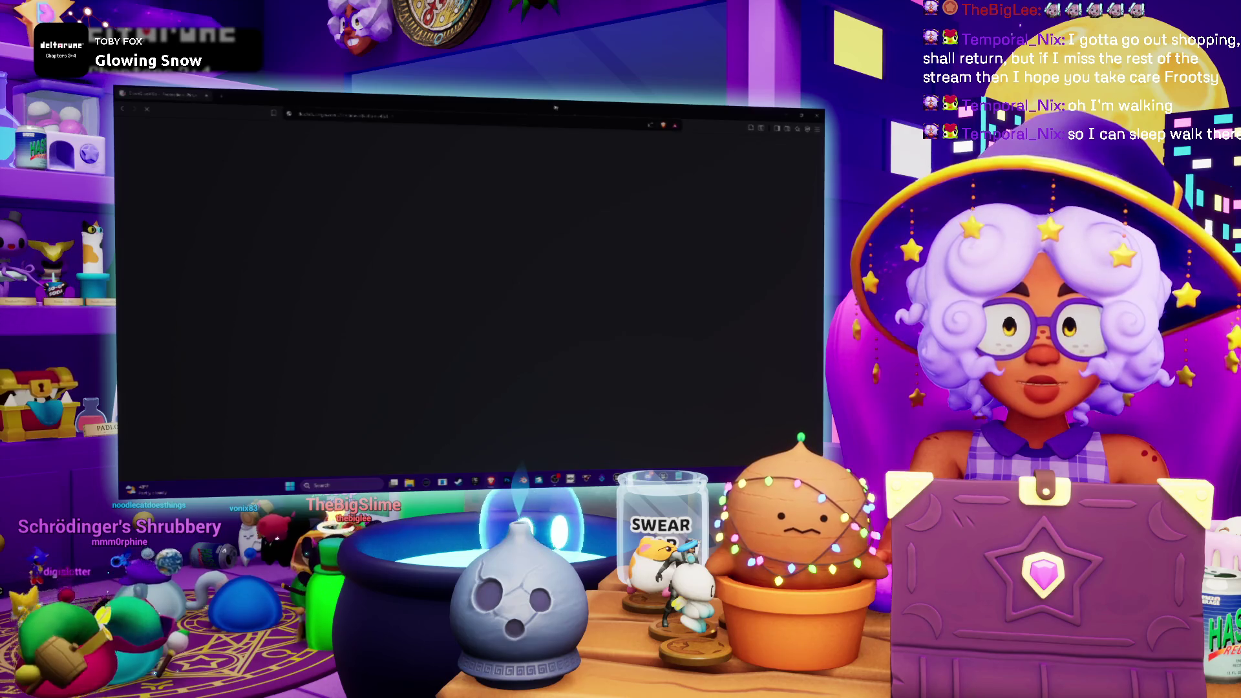
Check the GreenHeat-o-vision monitoring page, then return to the Unreal play session
key(alt+Tab)
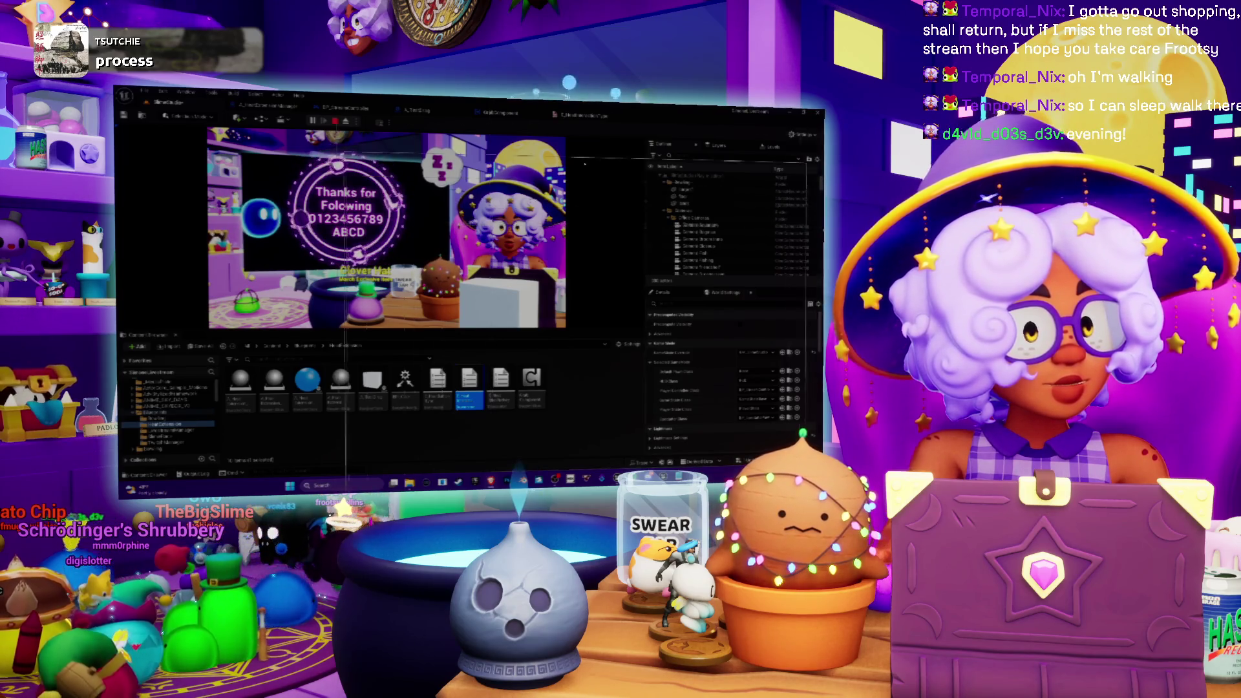
key(alt+Tab)
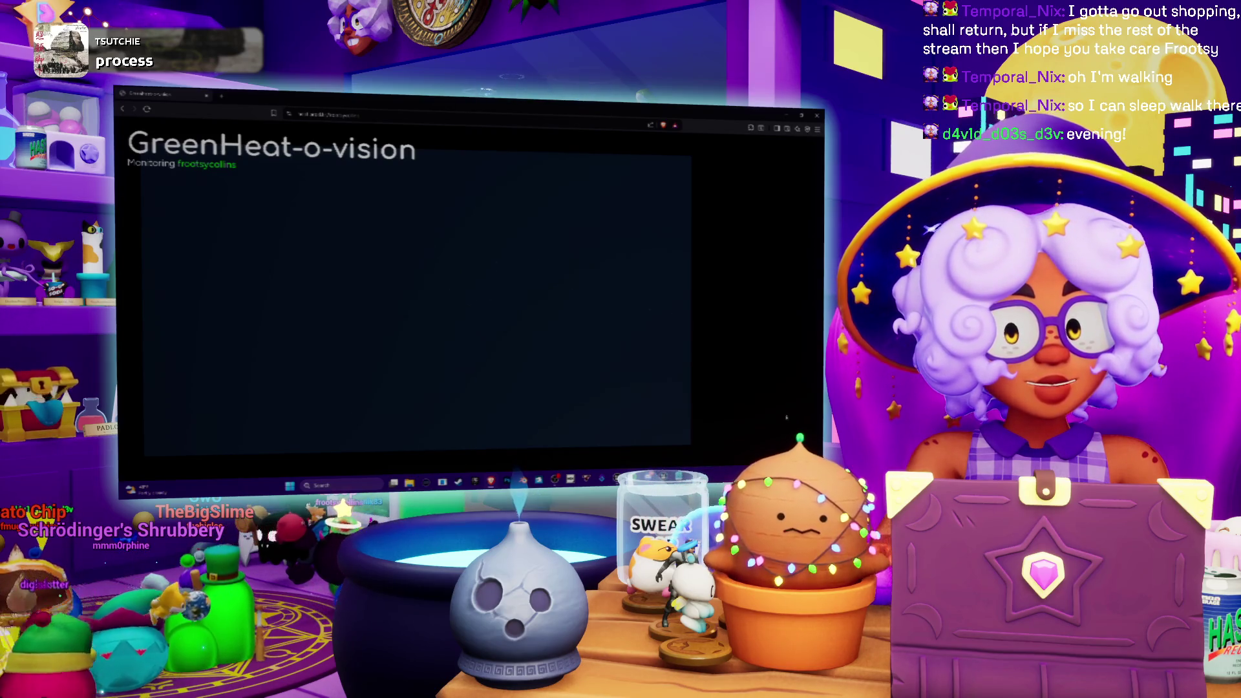
key(alt+Tab)
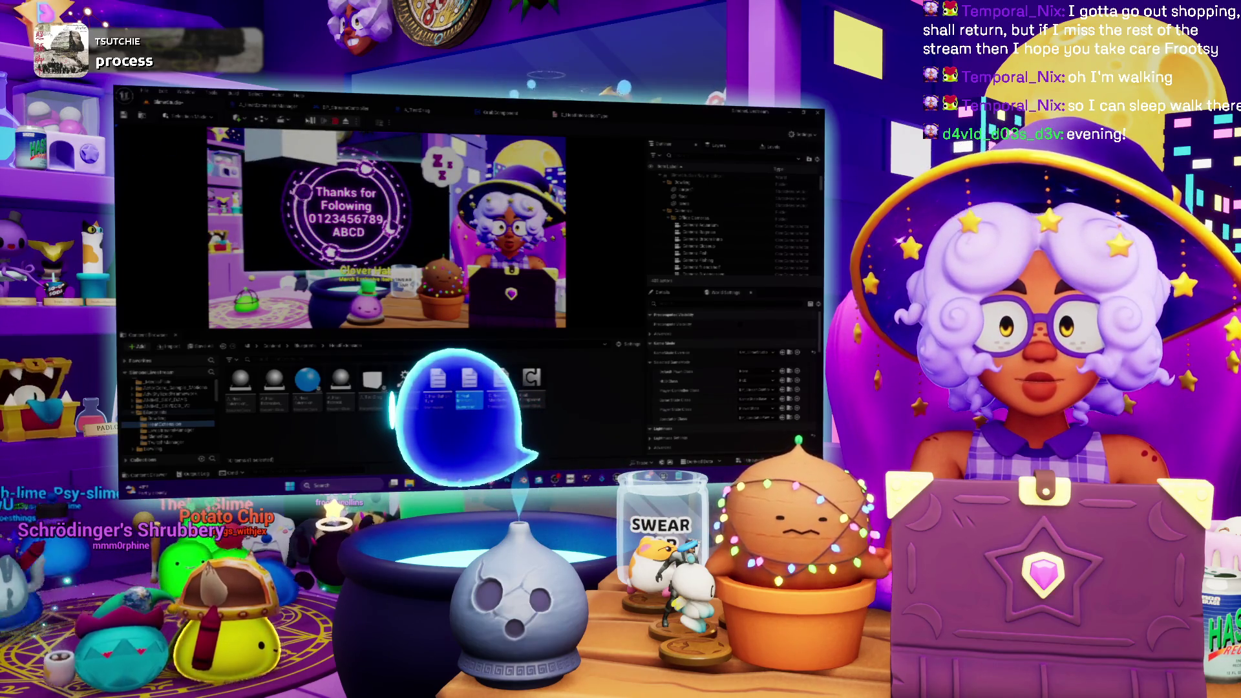
Stop play, replay the level, stop again, then open the E_HeatInteractionType enum
key(Escape)
key(alt+p)
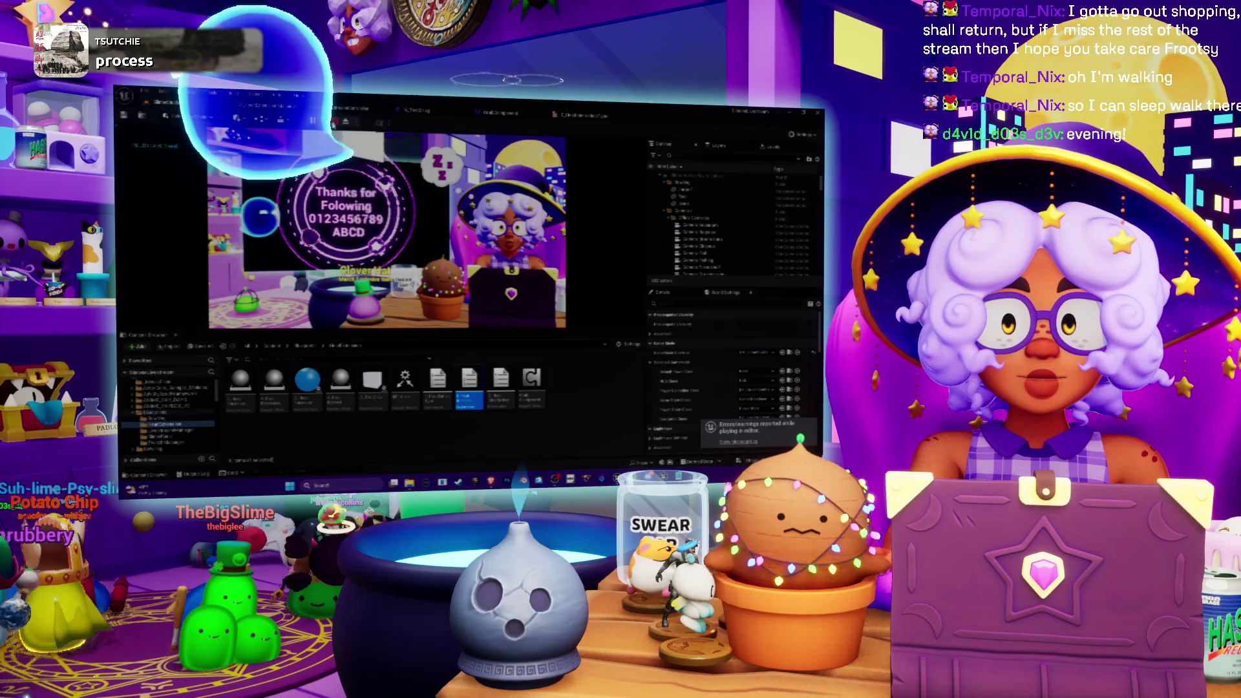
key(Escape)
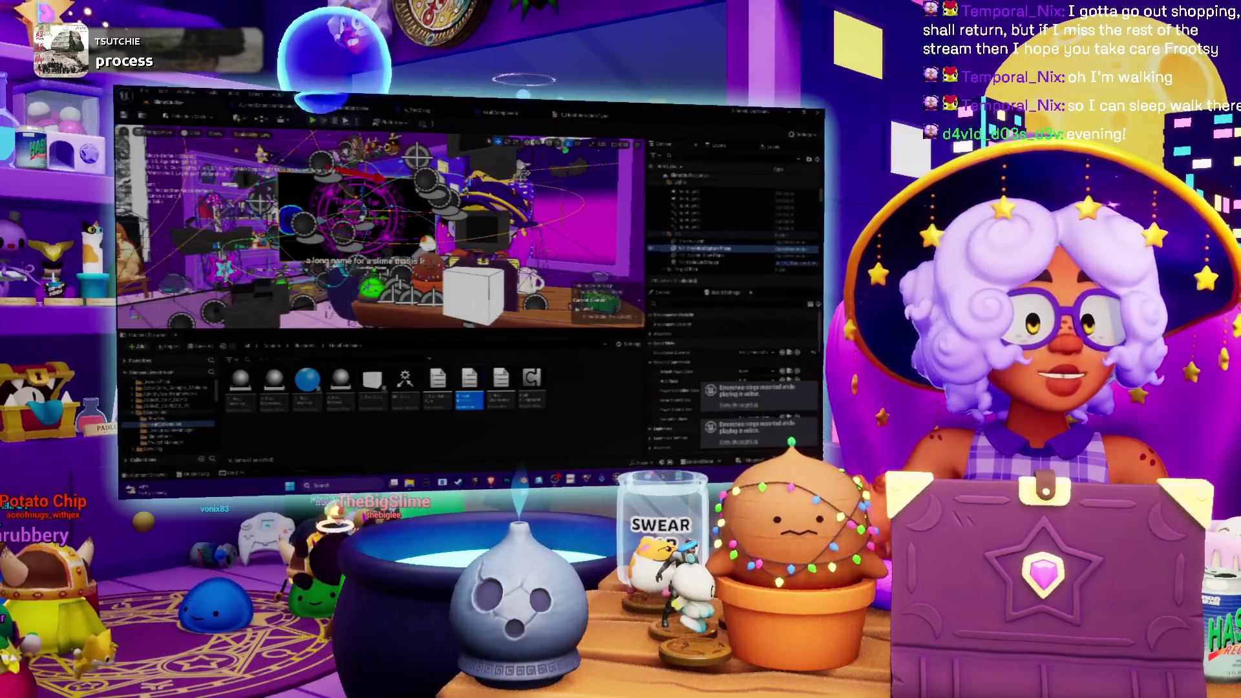
click(561, 116)
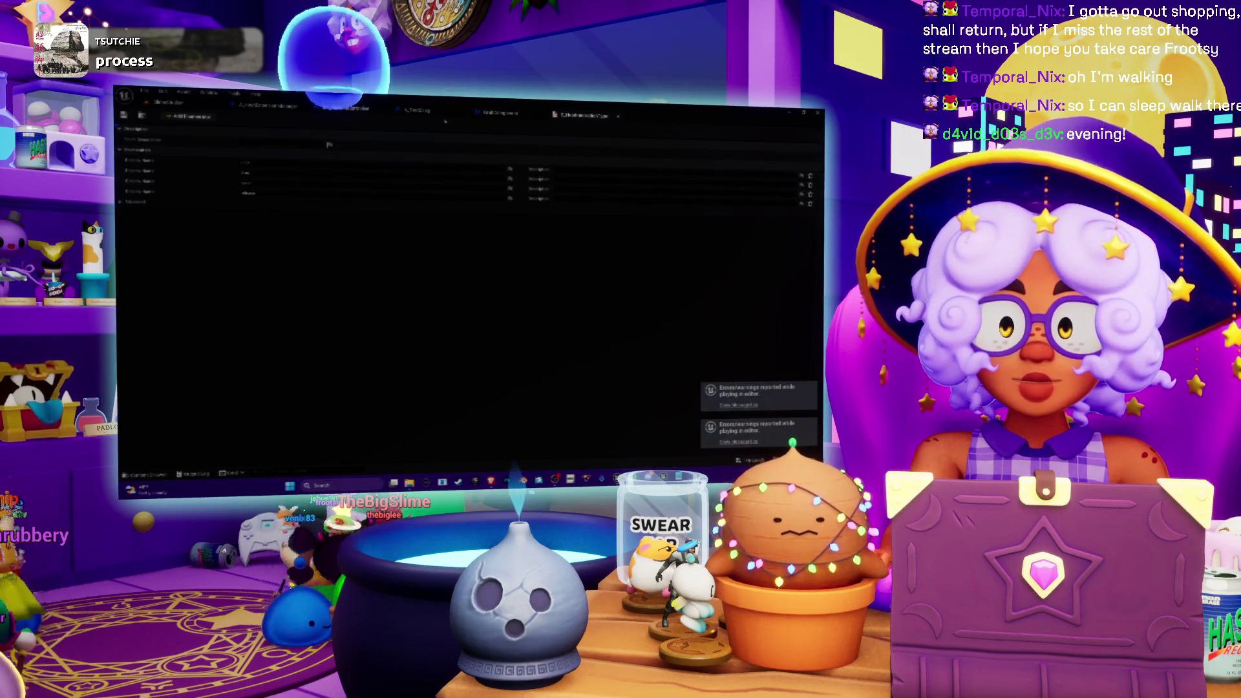
Return to the A_HeatExtensionManager EventGraph and centre the Heat Click comment
click(268, 105)
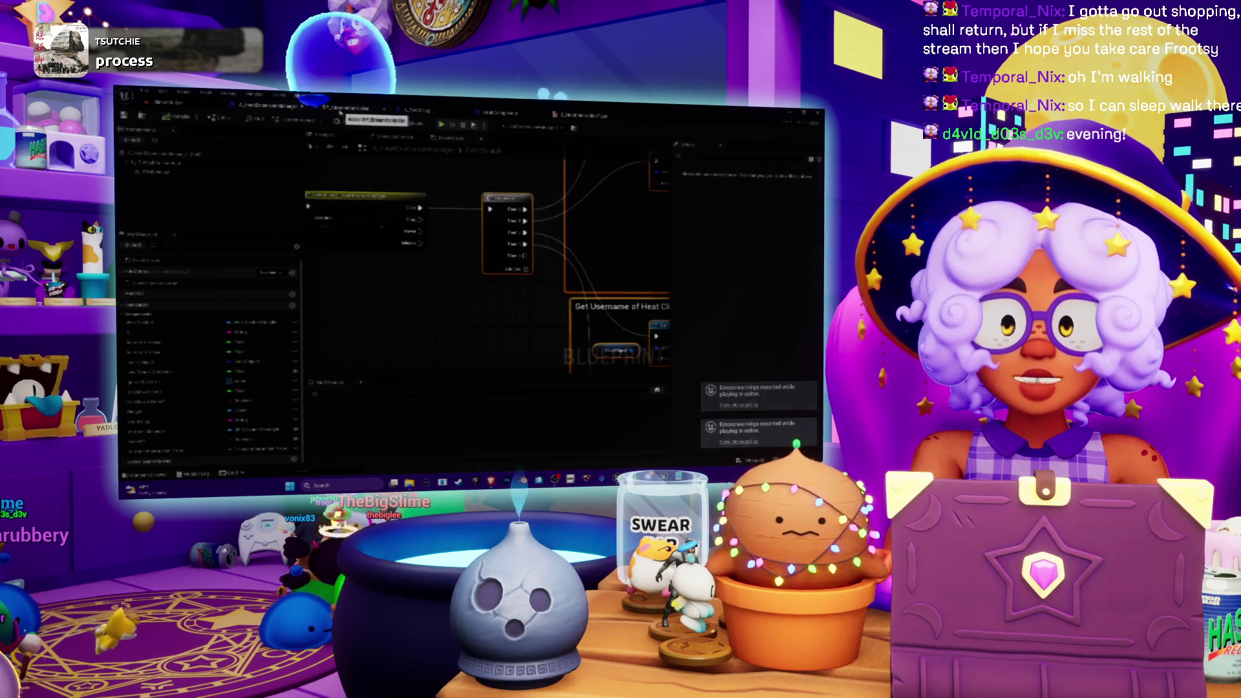
drag(445, 222, 491, 253)
scroll(491, 253, down, 3)
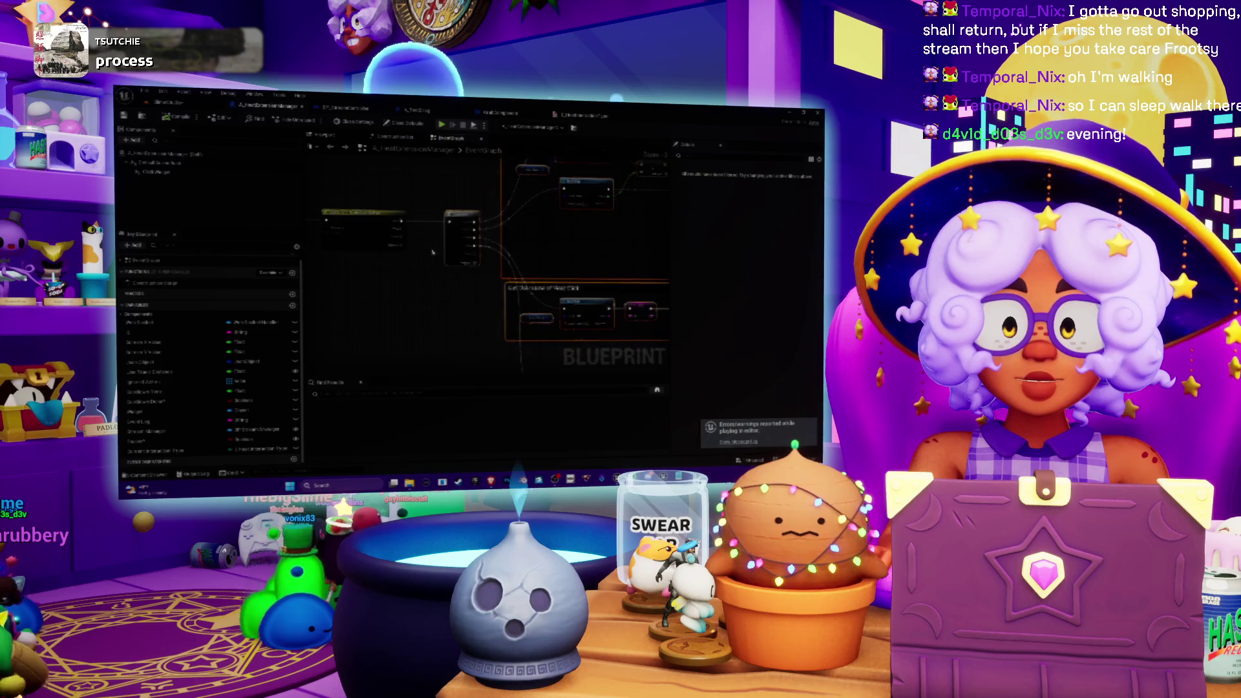
drag(419, 223, 409, 340)
scroll(492, 301, up, 3)
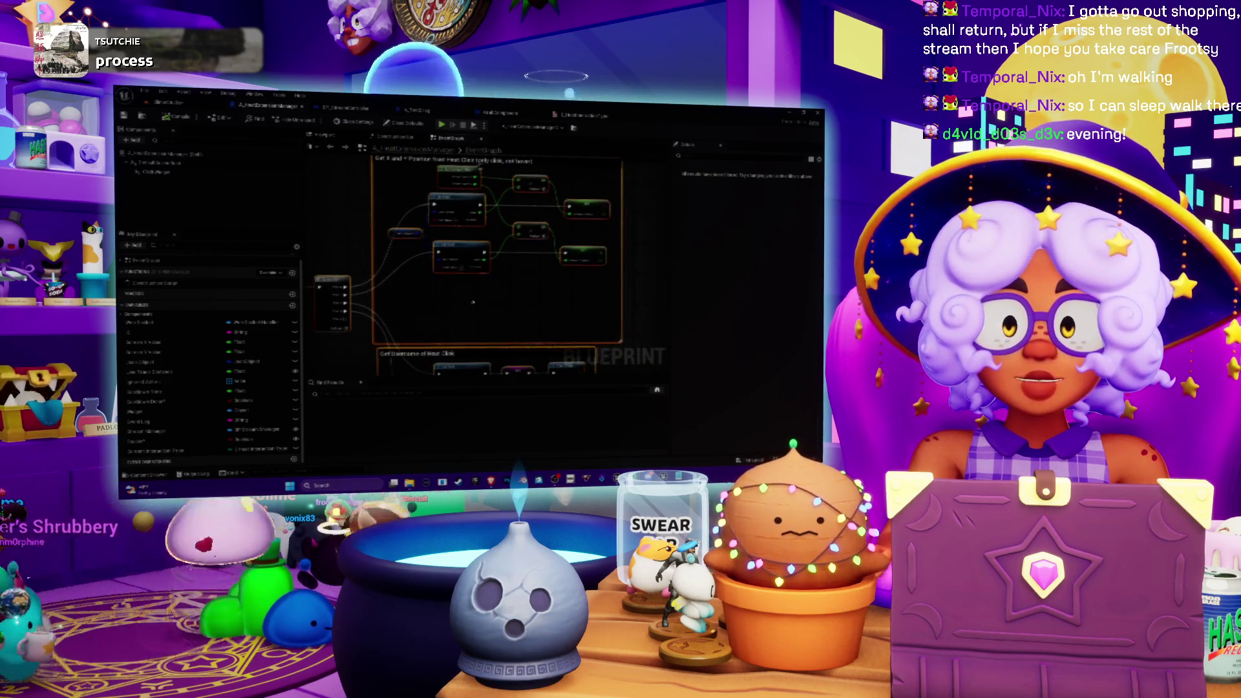
drag(493, 301, 589, 262)
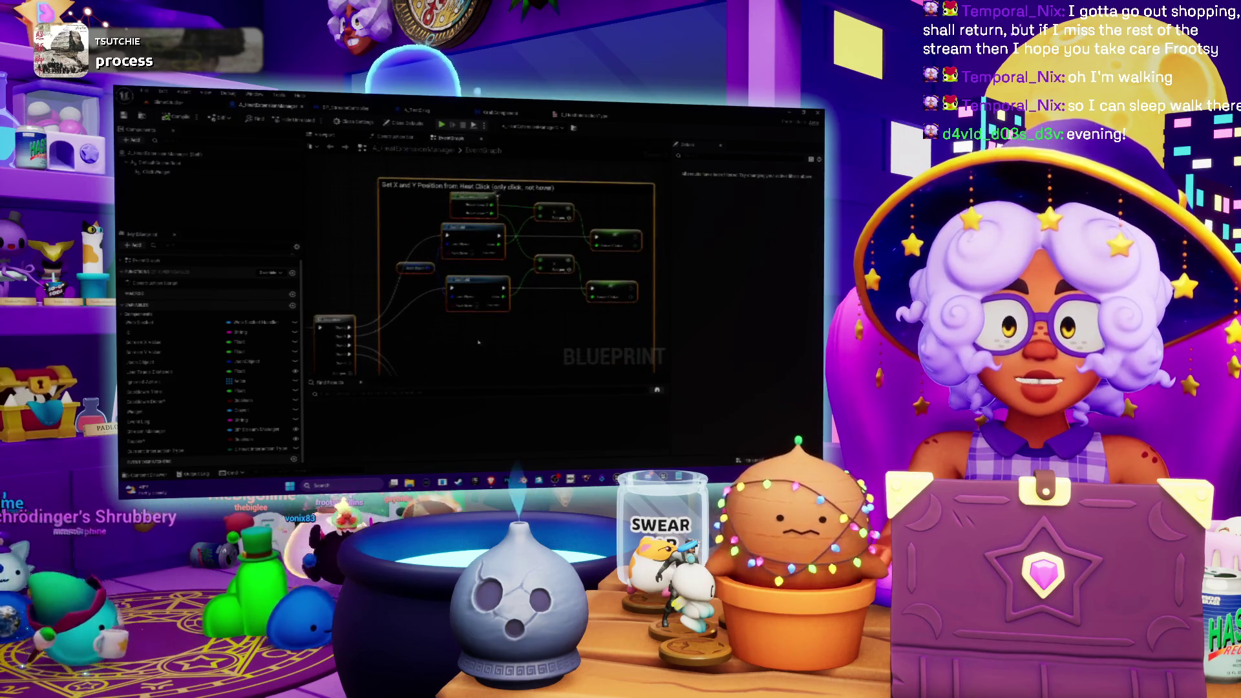
Frame the line trace comment group and its connected nodes
scroll(591, 260, up, 1)
scroll(591, 261, down, 4)
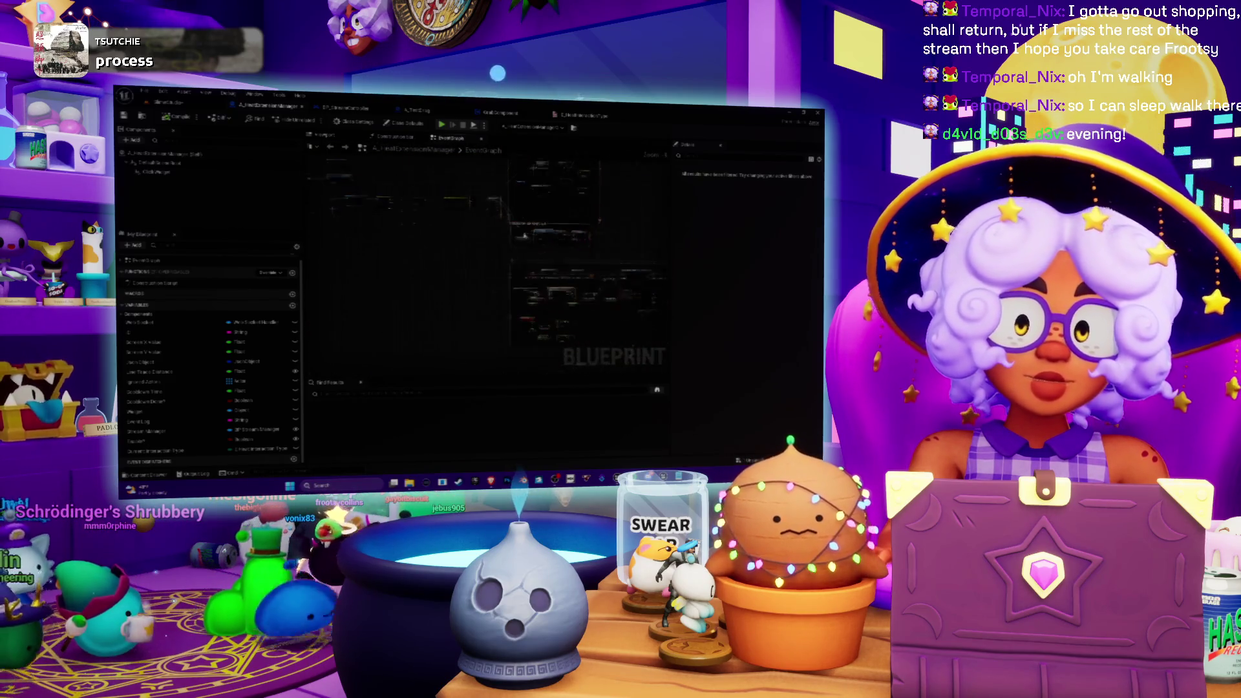
drag(533, 257, 396, 286)
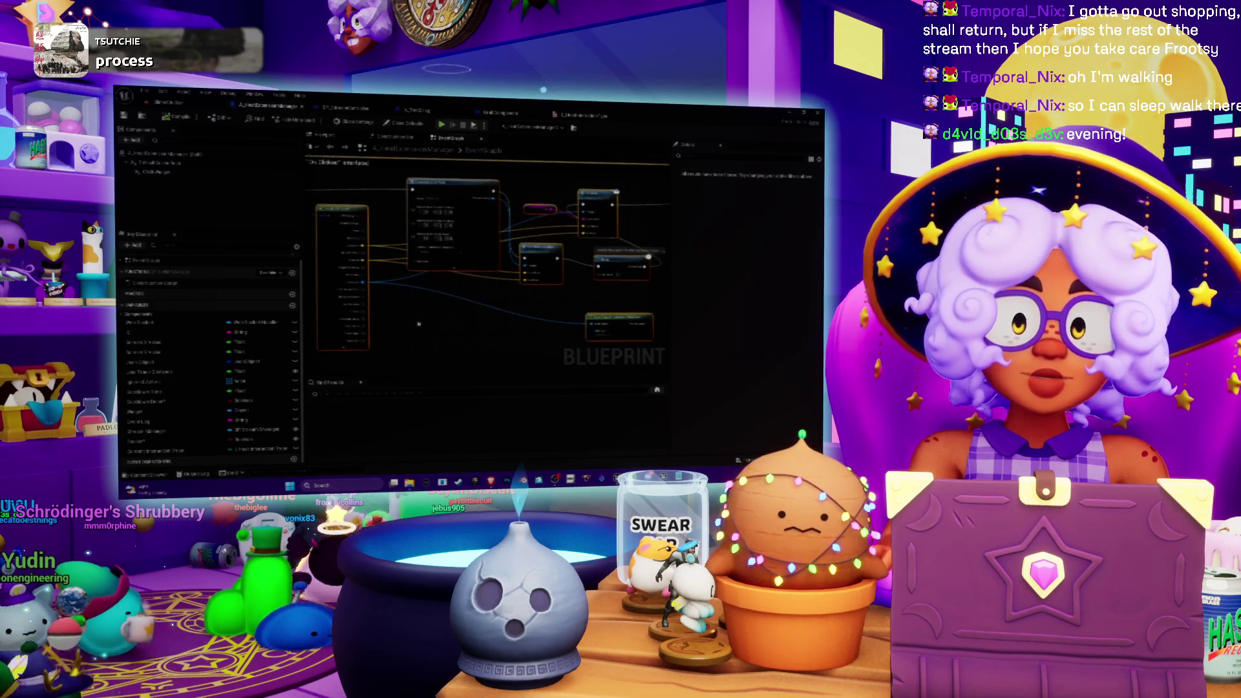
scroll(577, 336, up, 2)
drag(499, 320, 447, 389)
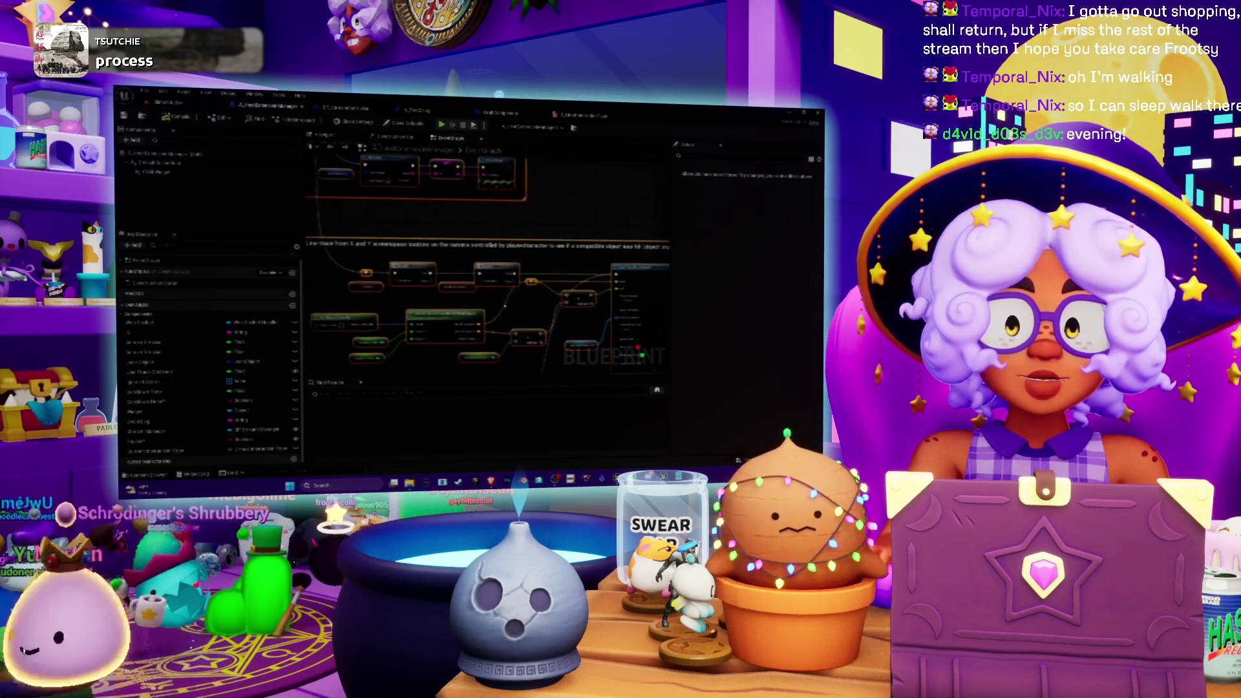
scroll(559, 213, up, 5)
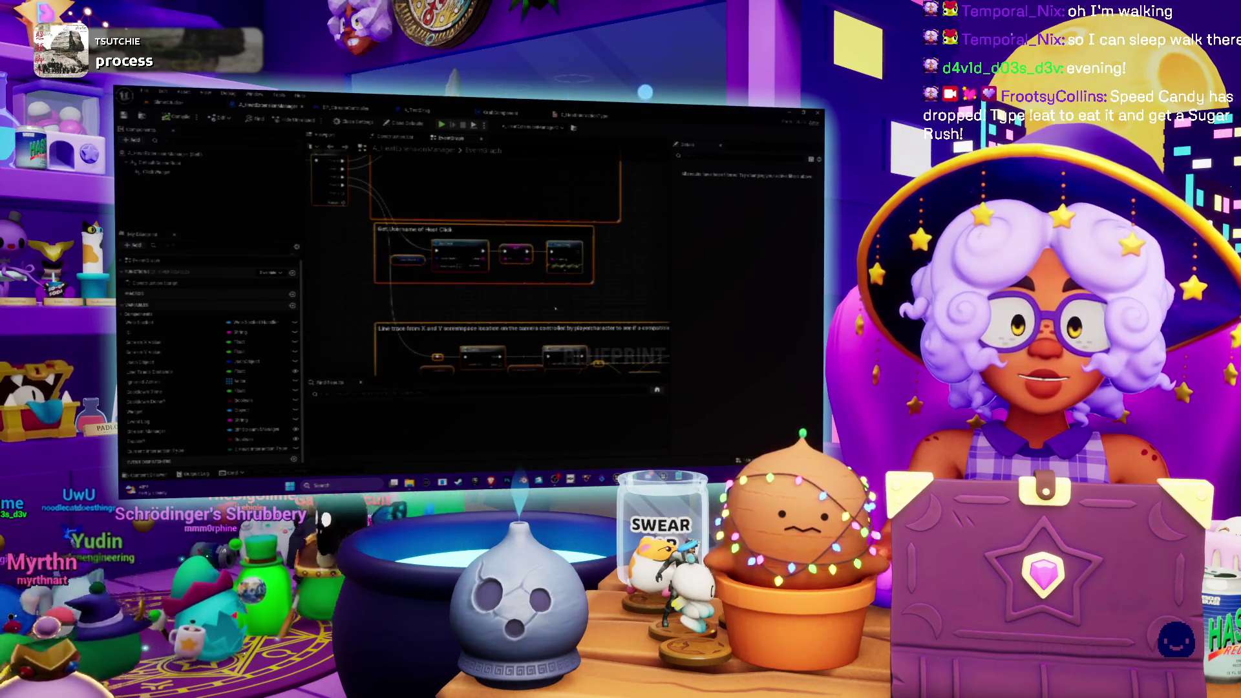
scroll(484, 271, down, 3)
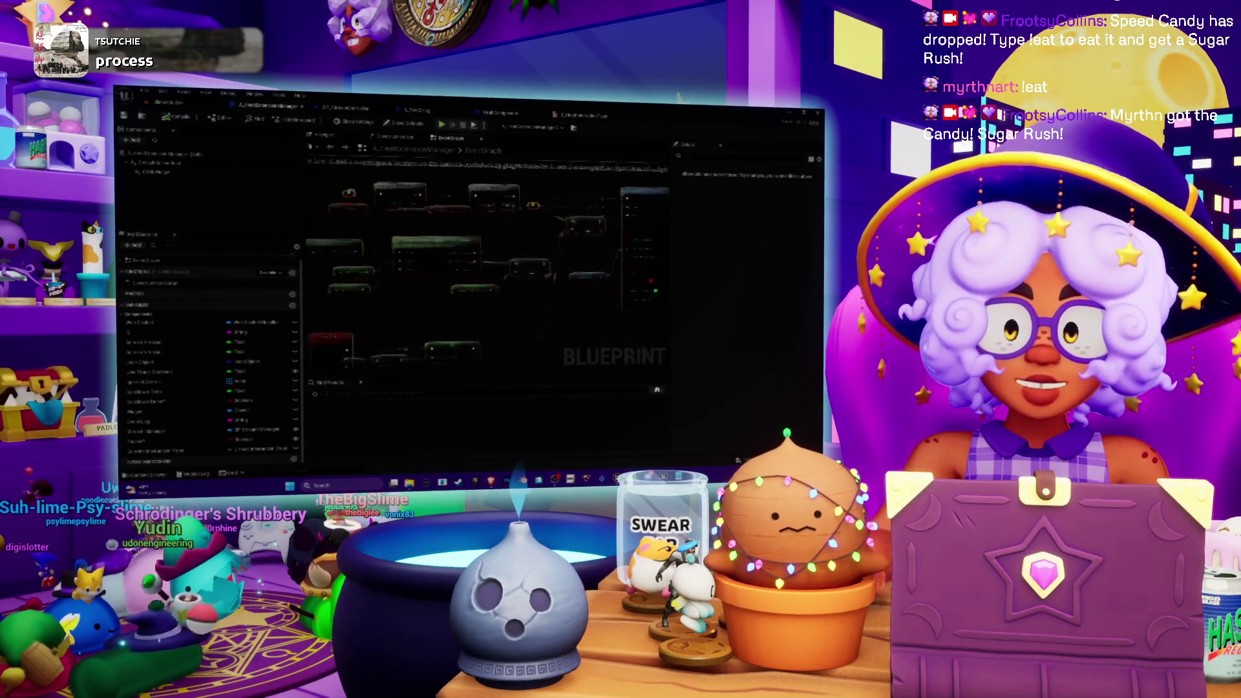
drag(454, 272, 437, 316)
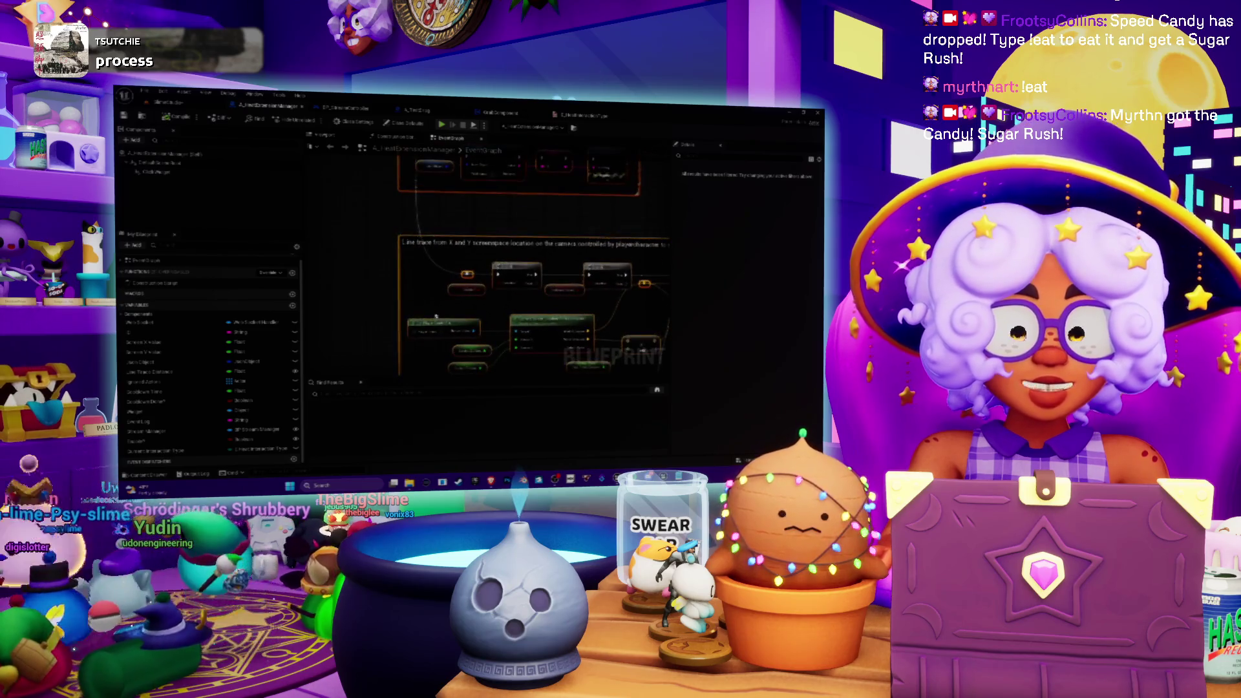
Pan around the graph to locate the nodes above the line-trace comment
mouse_move(453, 261)
mouse_down()
mouse_move(454, 278)
mouse_move(386, 202)
mouse_up()
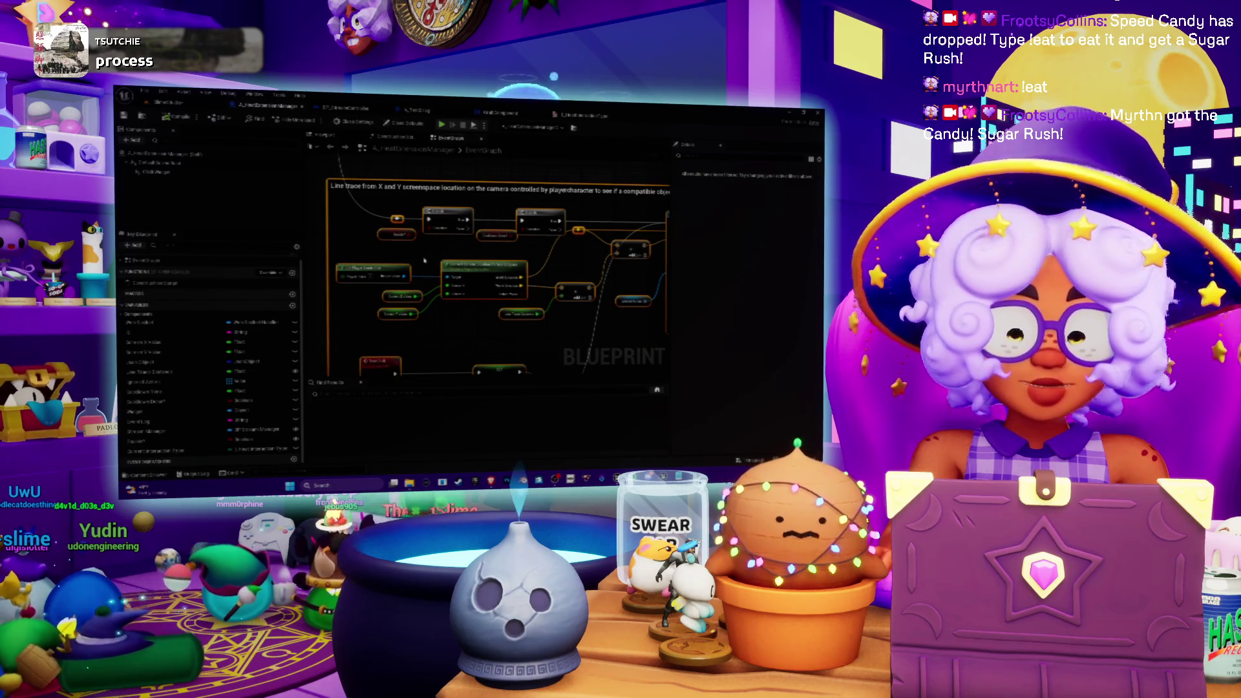
drag(431, 242, 387, 165)
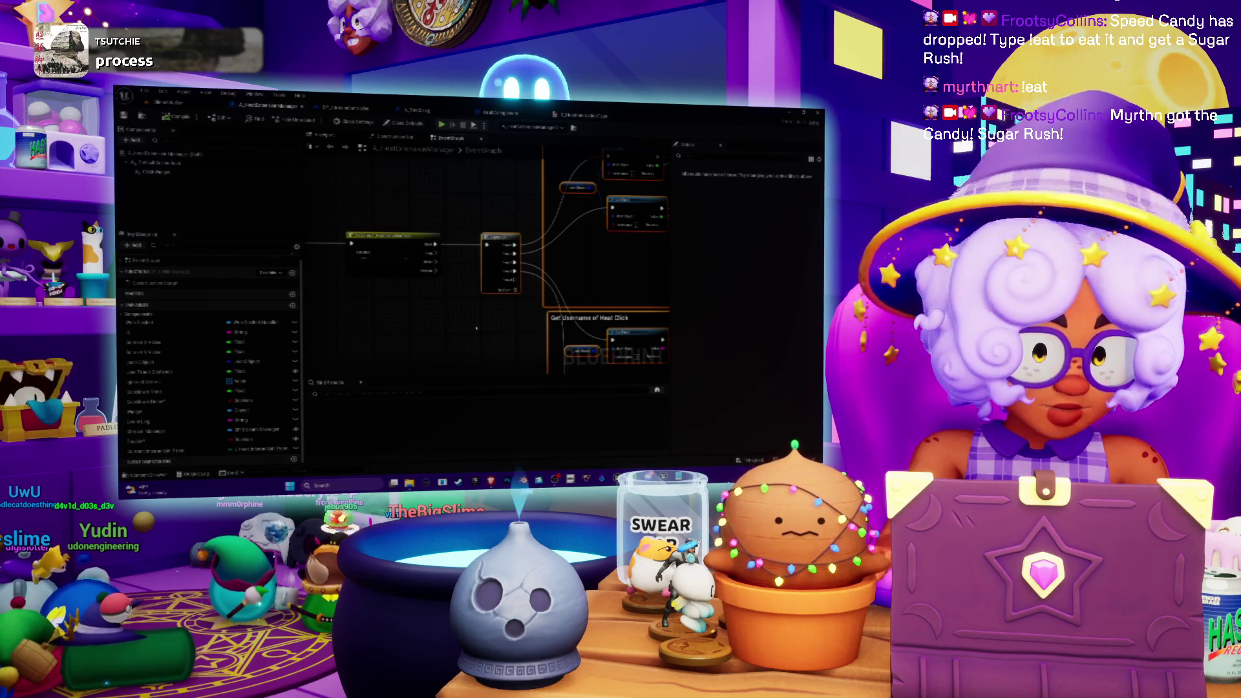
scroll(476, 329, down, 3)
mouse_move(446, 280)
mouse_down()
mouse_move(452, 311)
mouse_move(525, 271)
mouse_move(532, 222)
mouse_move(532, 346)
mouse_up()
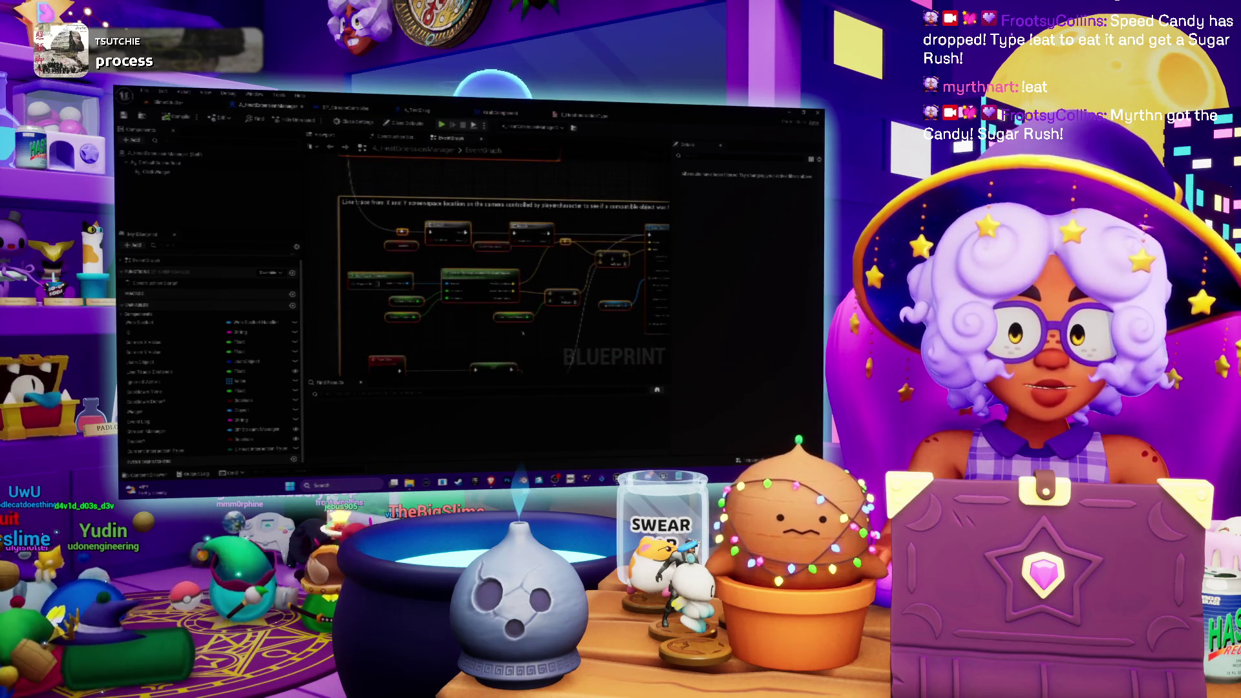
mouse_move(443, 215)
mouse_down()
mouse_move(461, 307)
mouse_move(411, 313)
mouse_move(439, 367)
mouse_move(430, 173)
mouse_up()
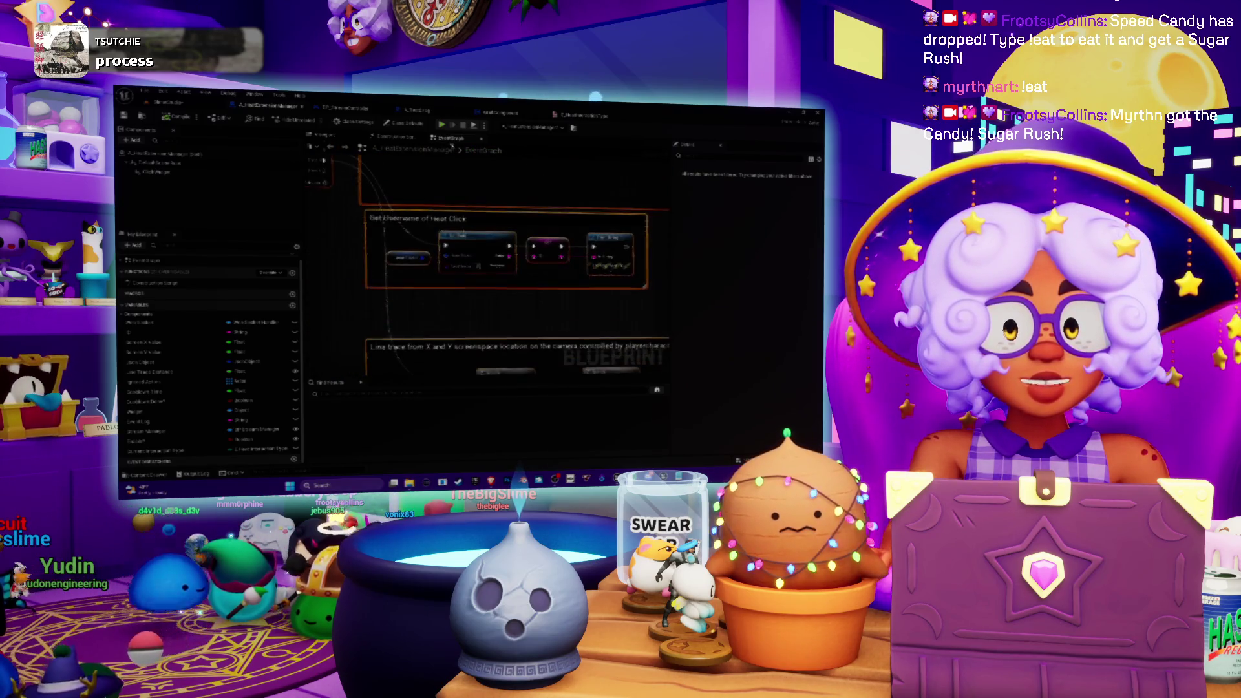
scroll(440, 252, down, 4)
scroll(465, 255, down, 3)
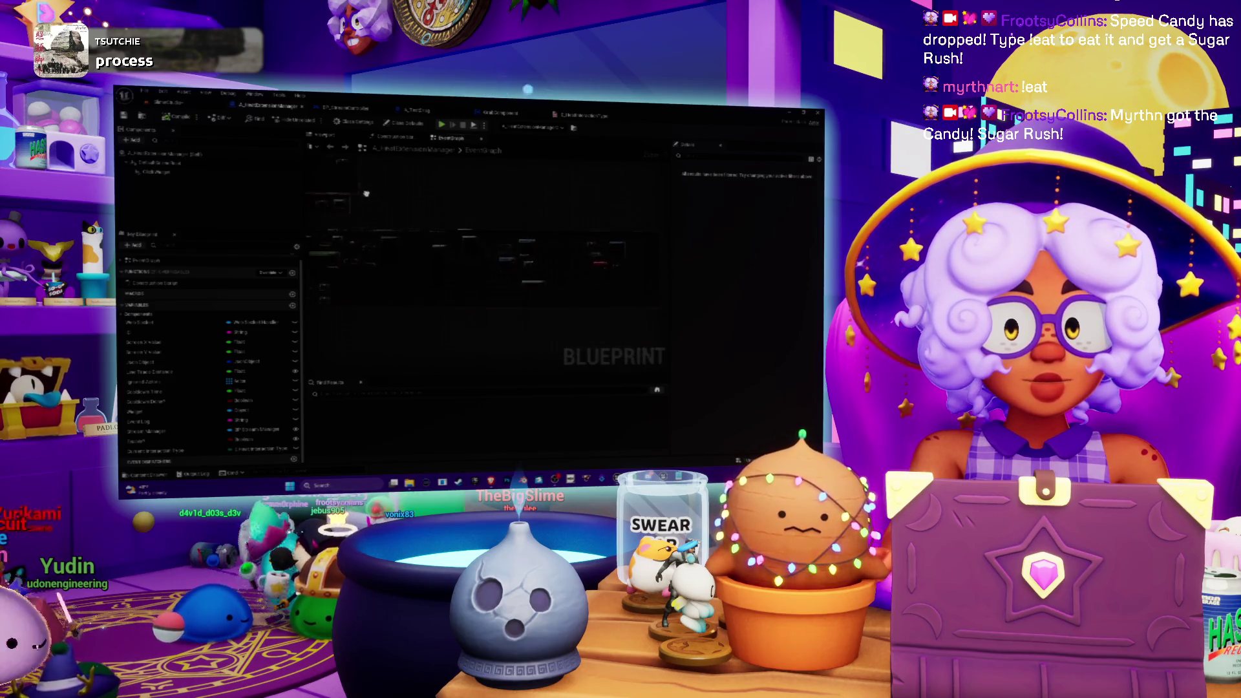
scroll(417, 248, up, 3)
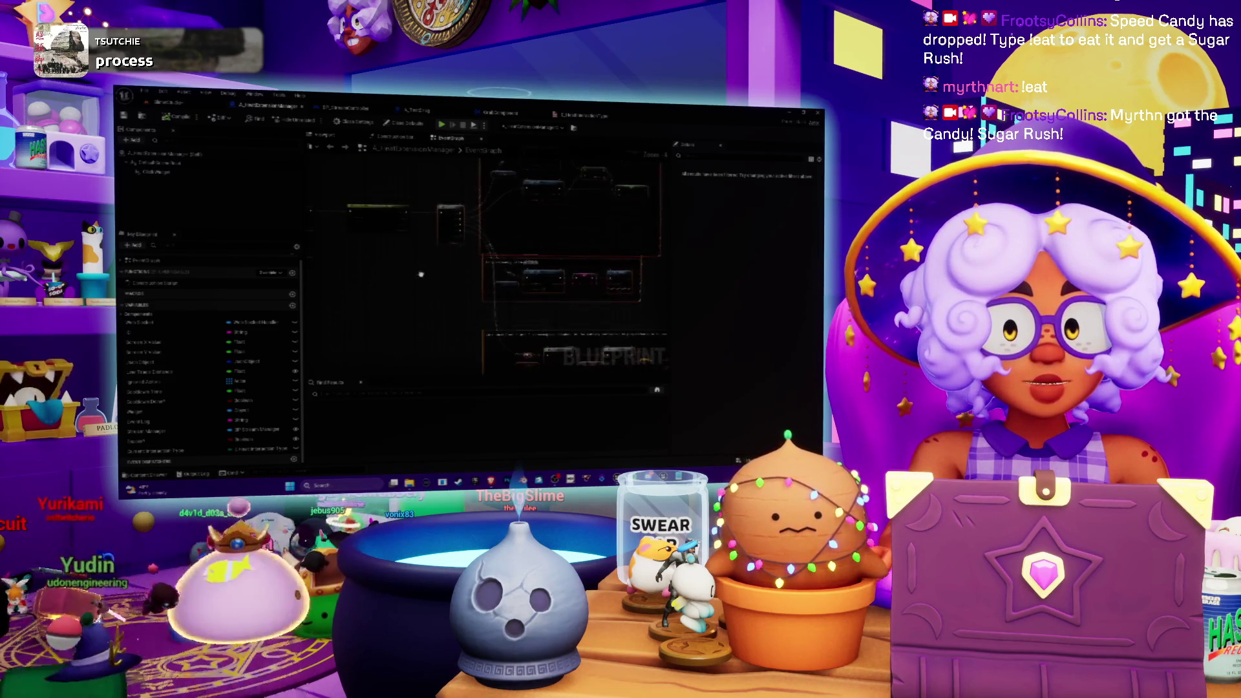
scroll(416, 247, up, 2)
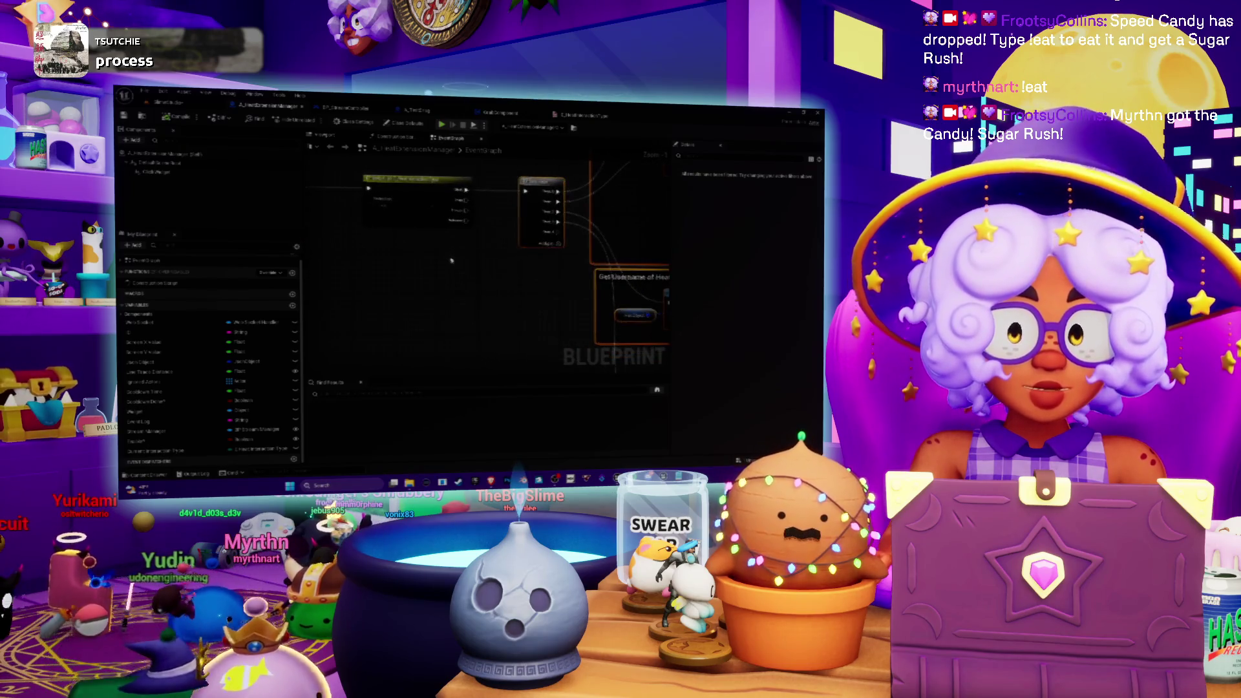
scroll(441, 269, down, 1)
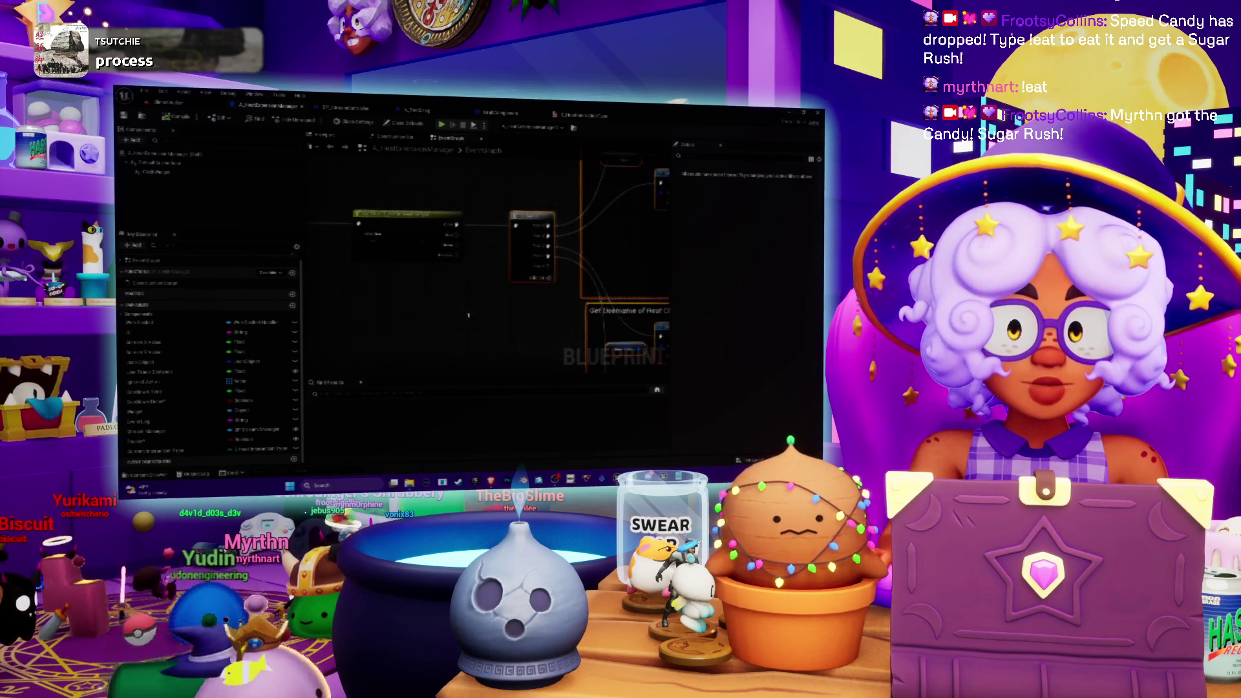
Clear the selection and marquee-select all nodes in the Get X and Y Position from Heat Click group
click(455, 264)
drag(493, 244, 469, 281)
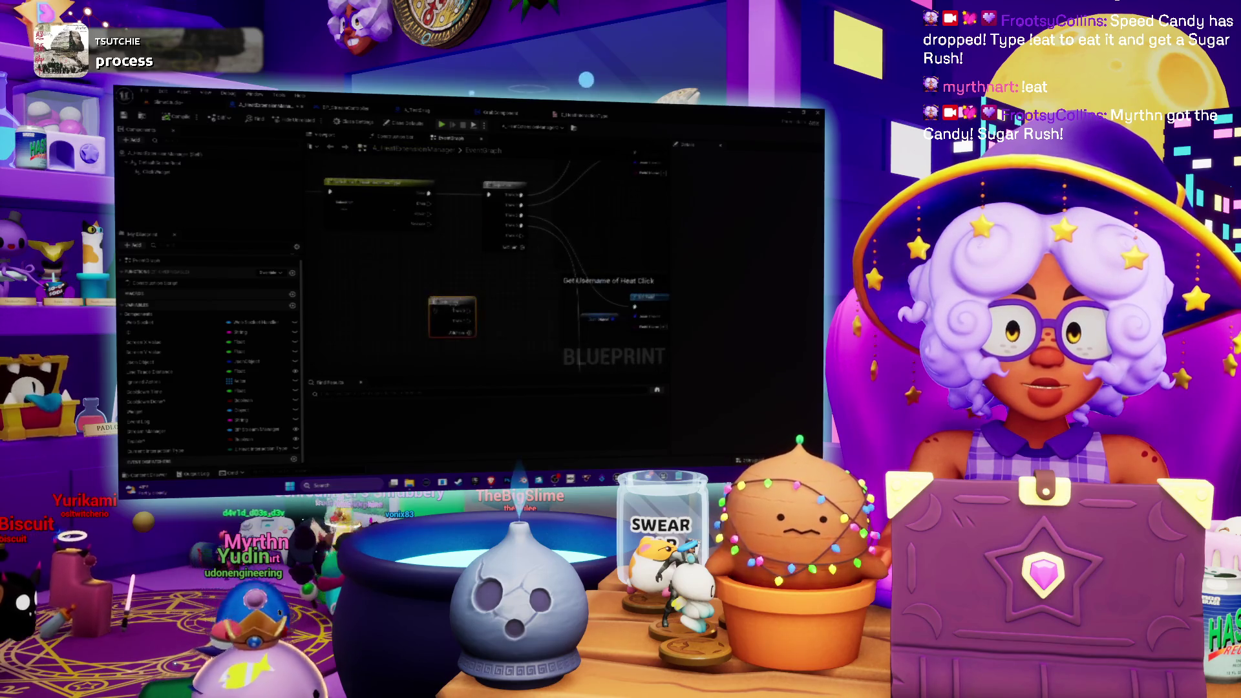
drag(423, 453, 423, 236)
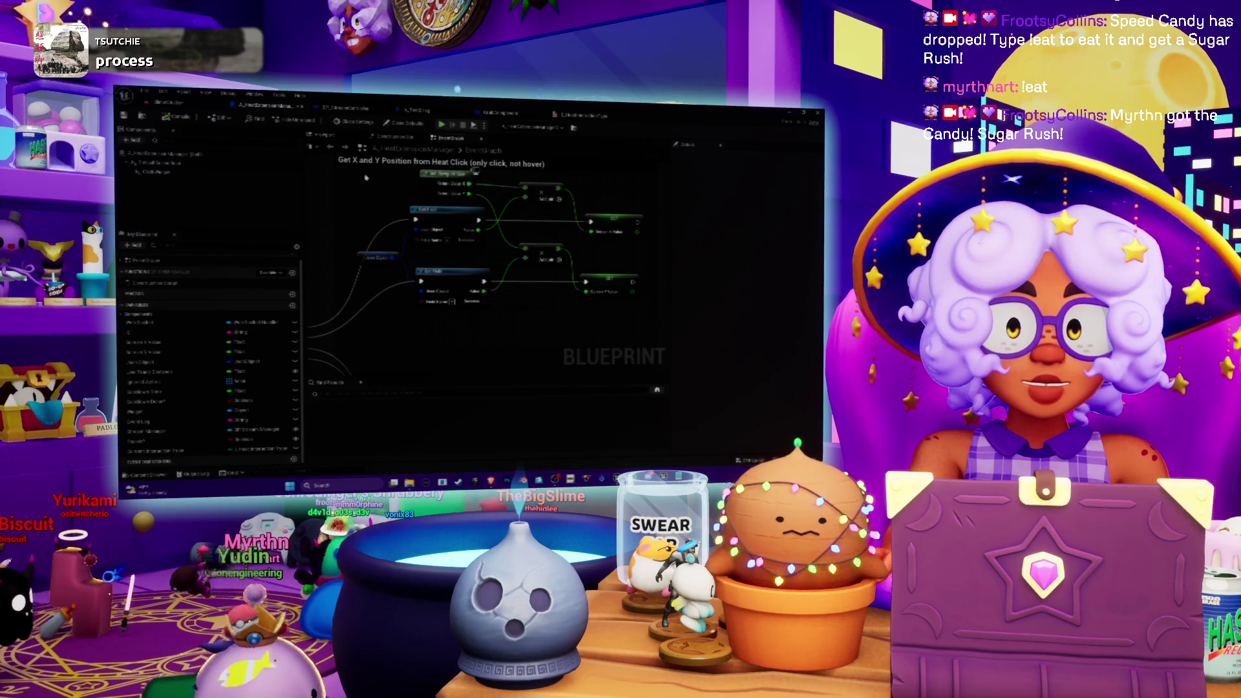
drag(365, 179, 608, 318)
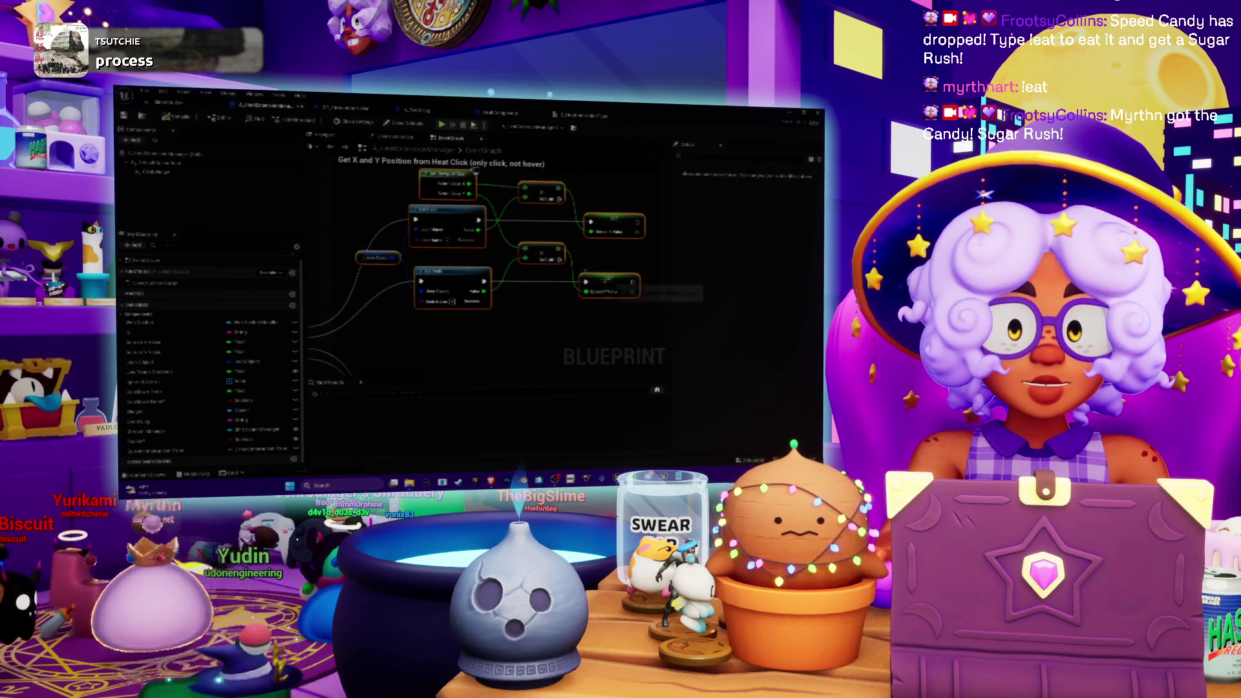
Collapse the selected Heat Click position nodes into a function and inspect its graph
right_click(606, 282)
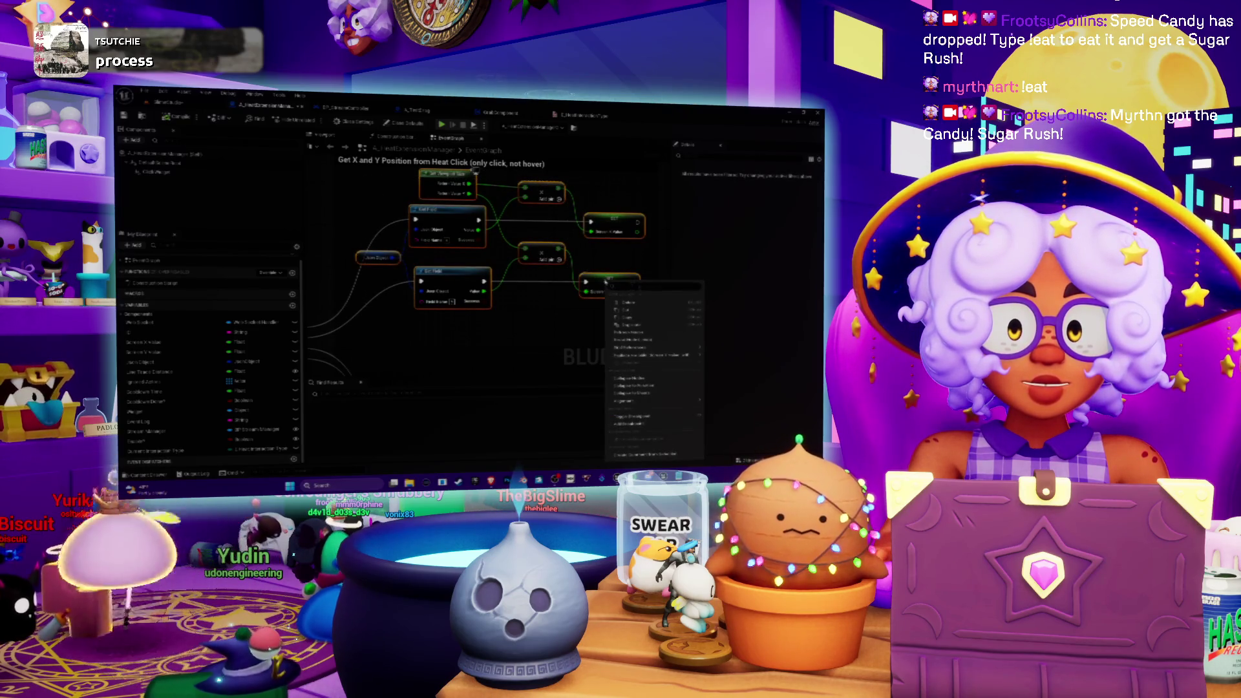
click(632, 386)
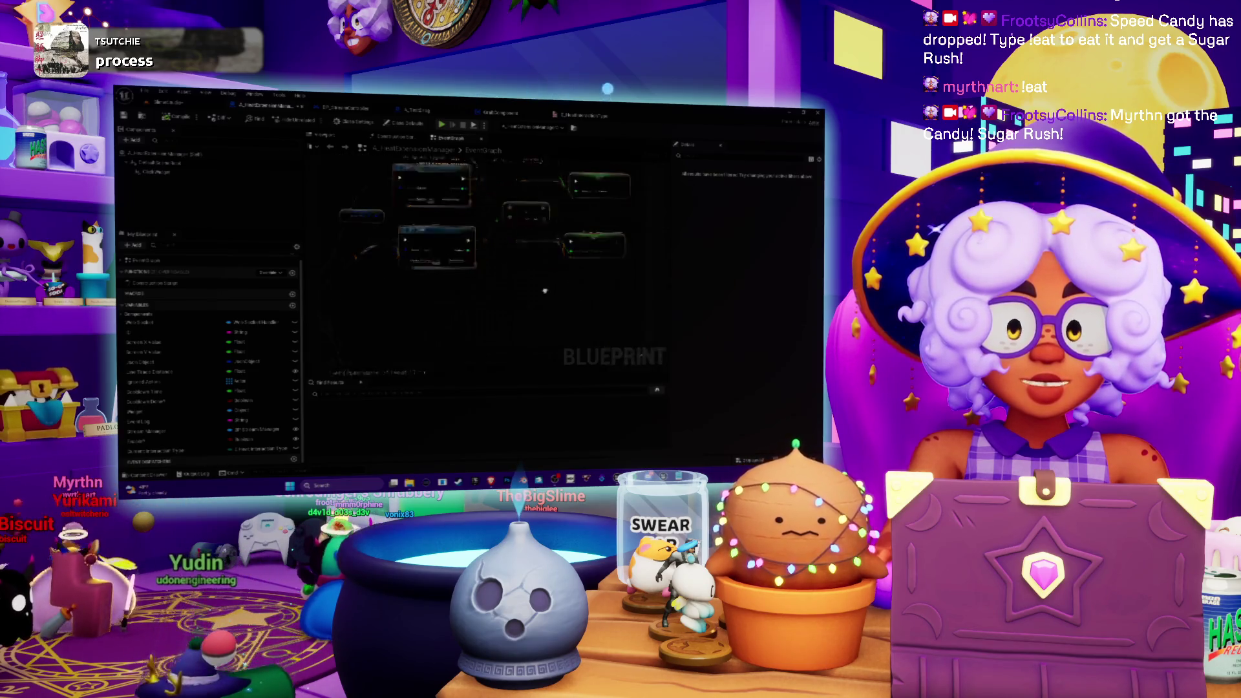
double_click(454, 277)
scroll(484, 278, down, 5)
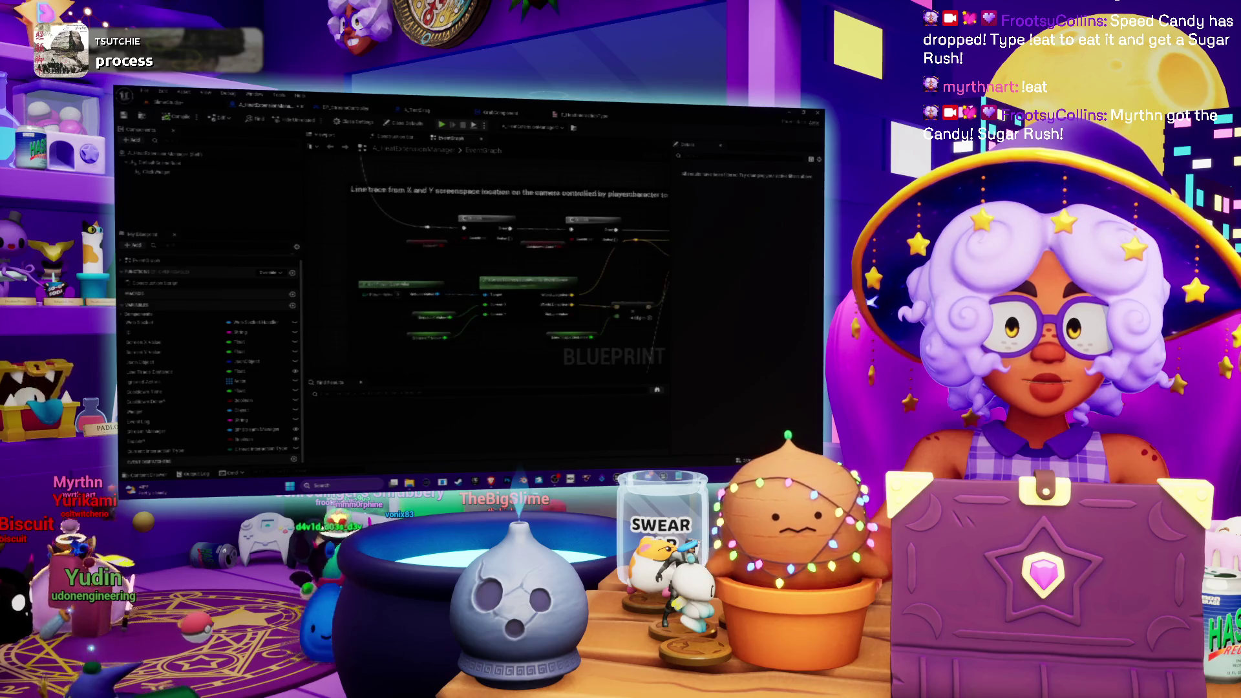
scroll(452, 259, up, 5)
scroll(439, 259, down, 3)
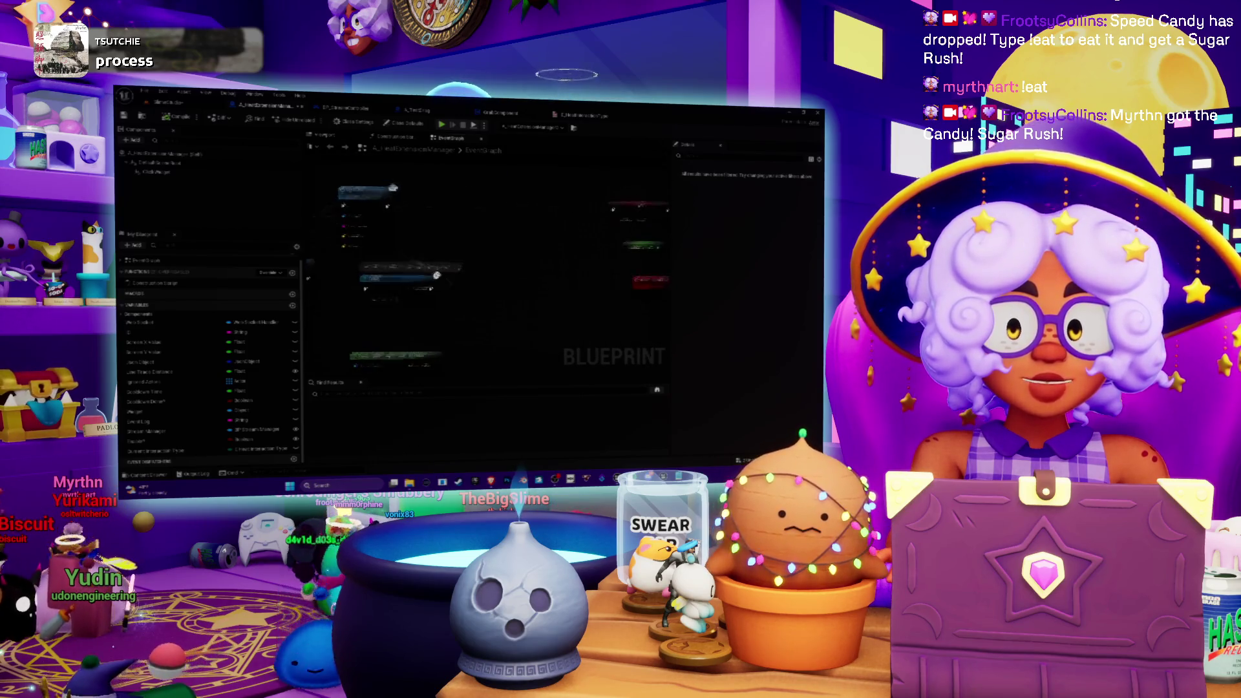
scroll(452, 259, up, 3)
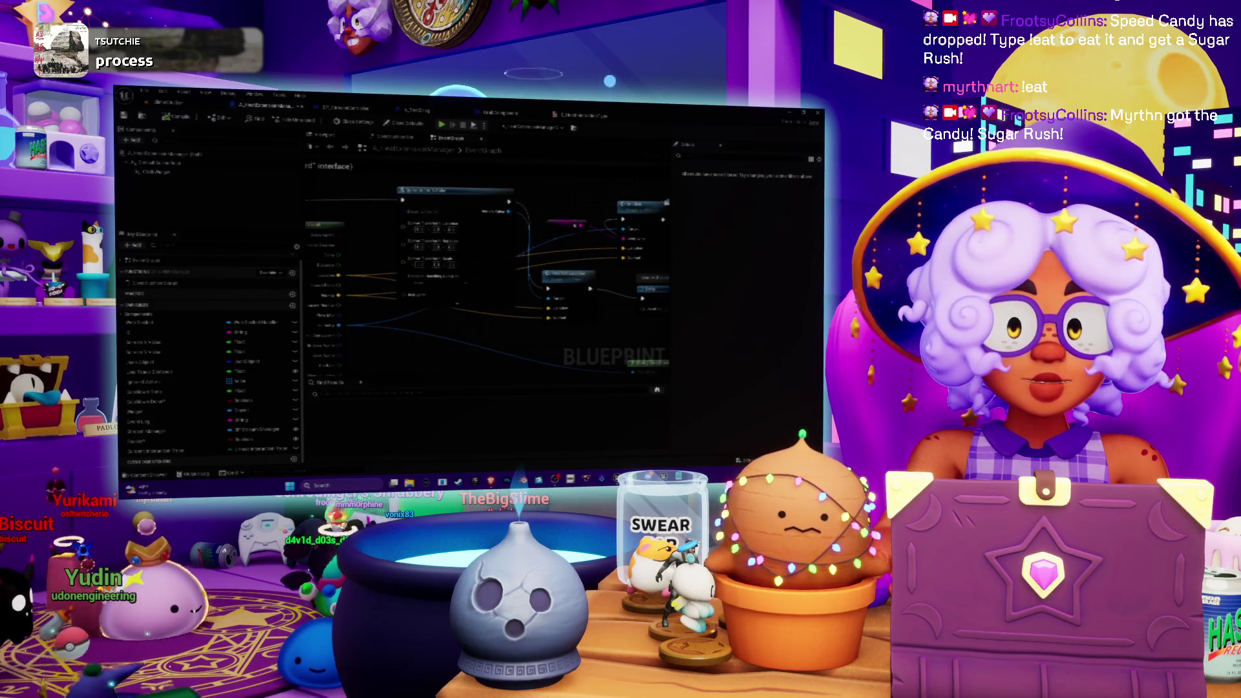
scroll(563, 216, down, 3)
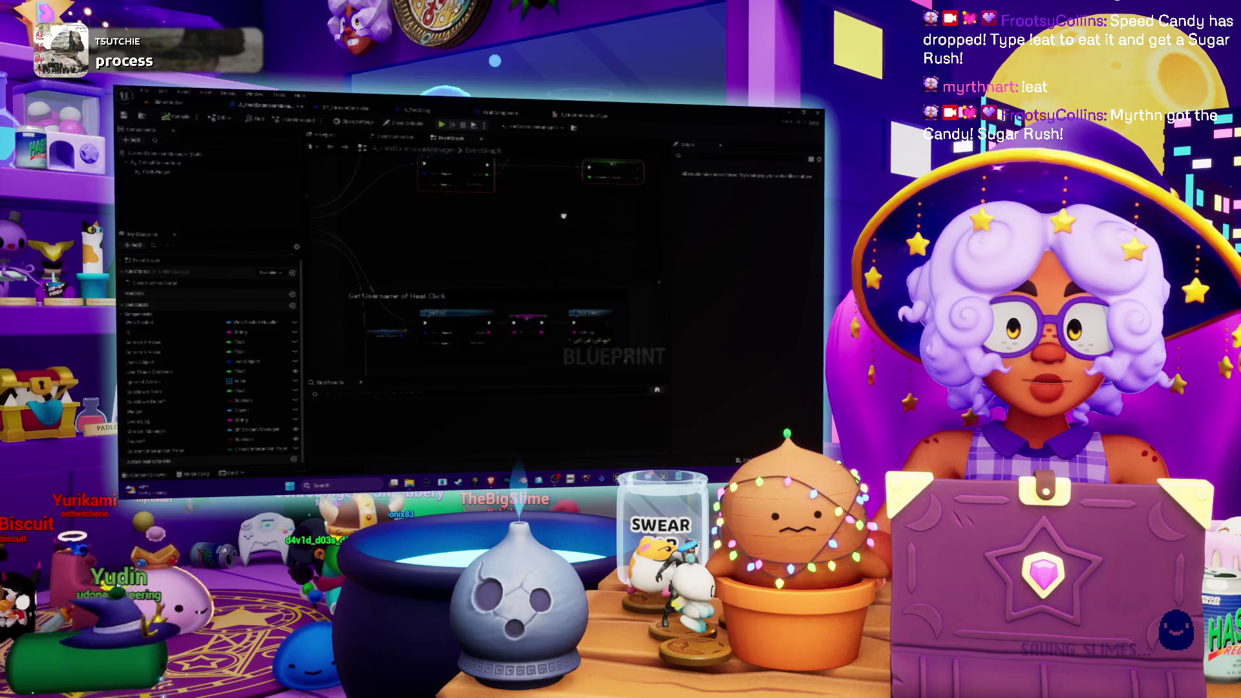
scroll(491, 233, up, 3)
Retry collapsing the Get X and Y Position nodes to a function; it fails, so undo
right_click(407, 252)
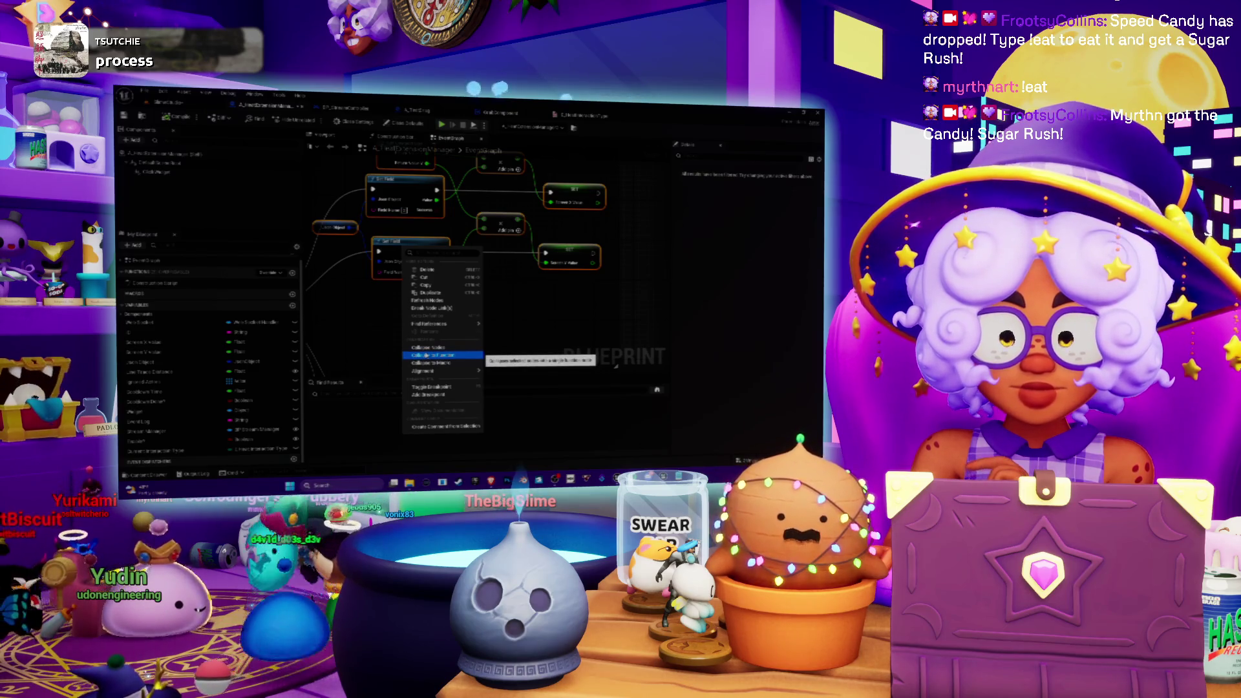
click(425, 355)
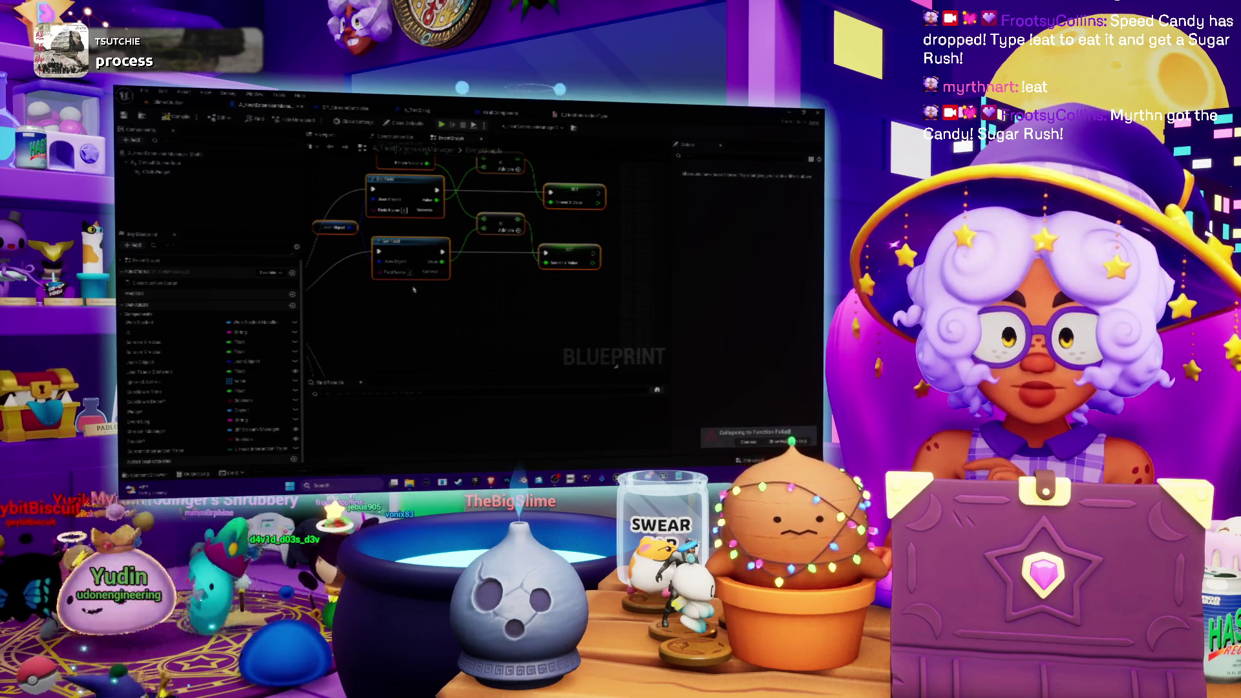
key(ctrl+z)
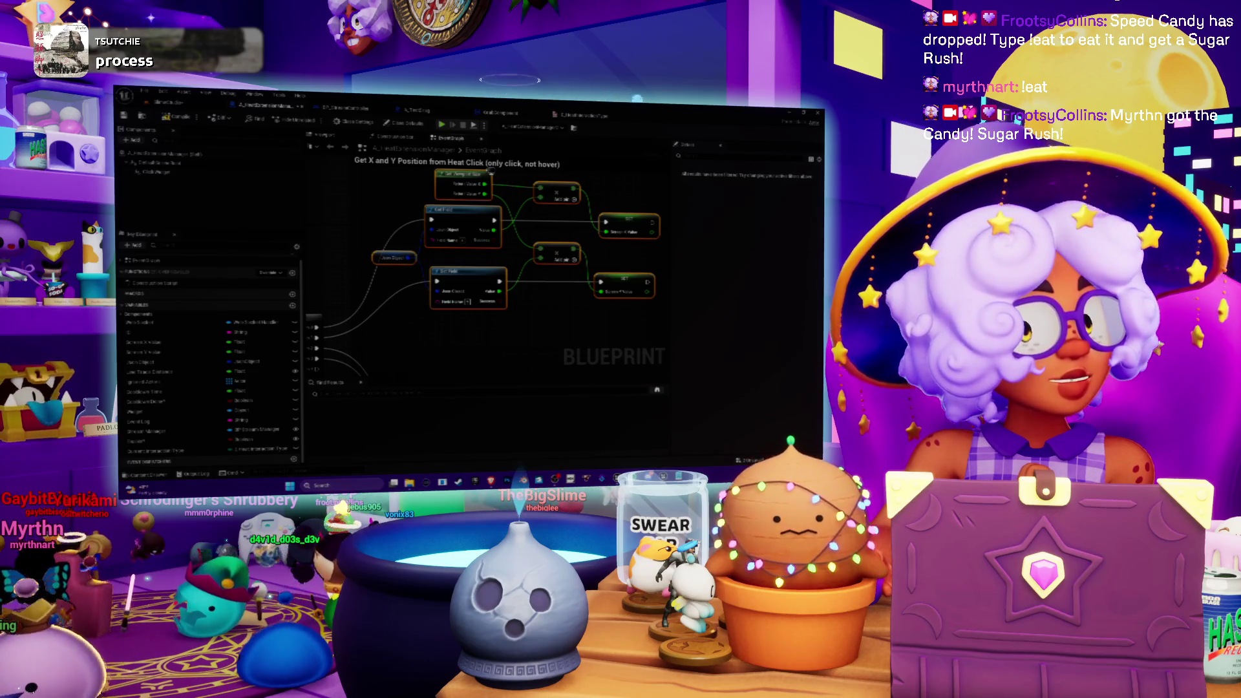
Zoom and pan the Event Graph to center the restored Get X and Y Position from Heat Click group
scroll(515, 228, down, 2)
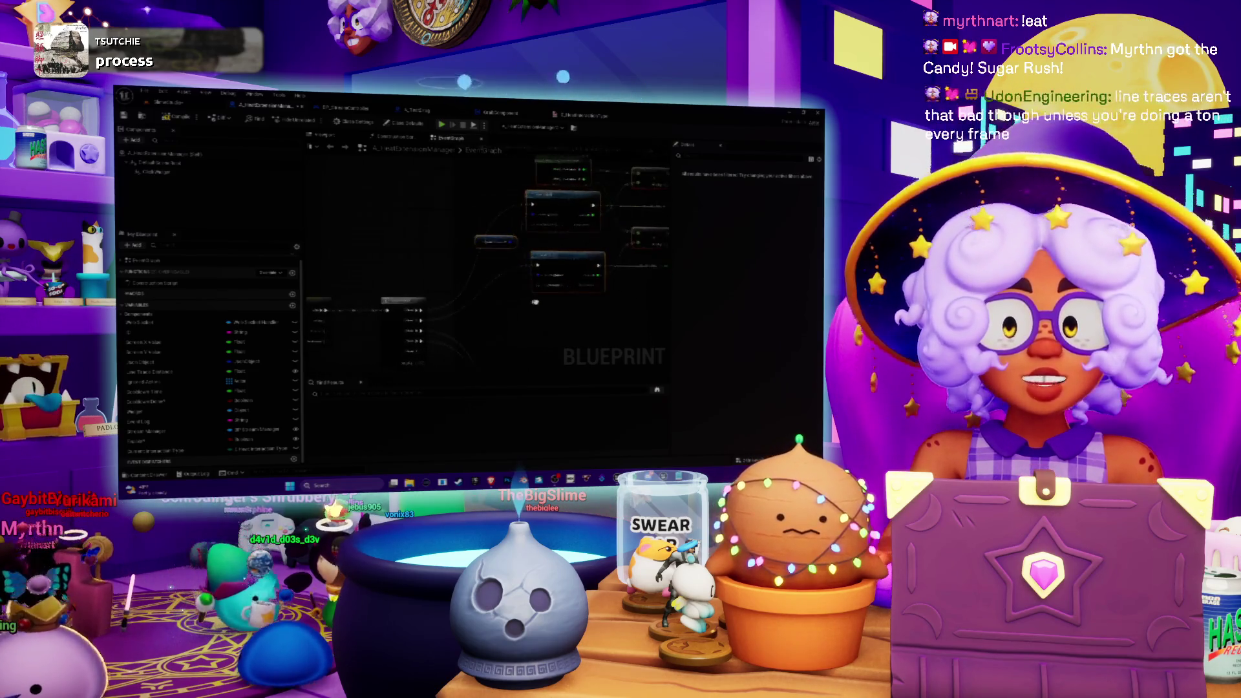
drag(515, 228, 458, 295)
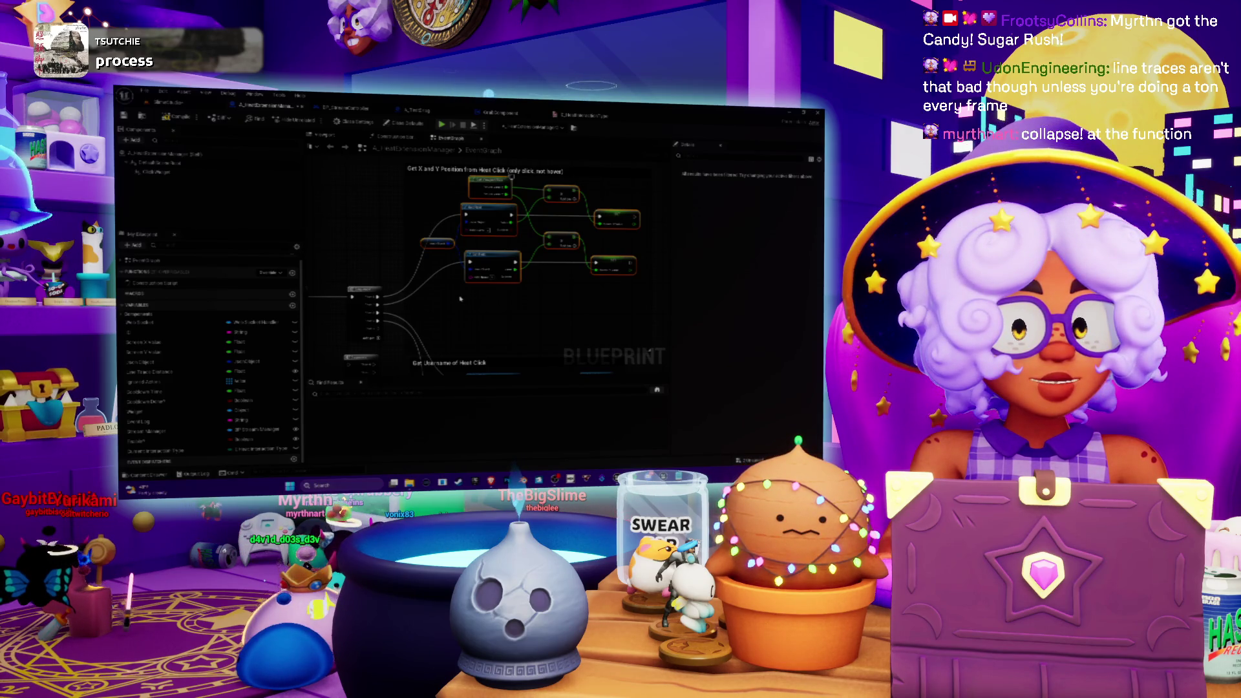
drag(460, 299, 532, 278)
scroll(385, 326, up, 3)
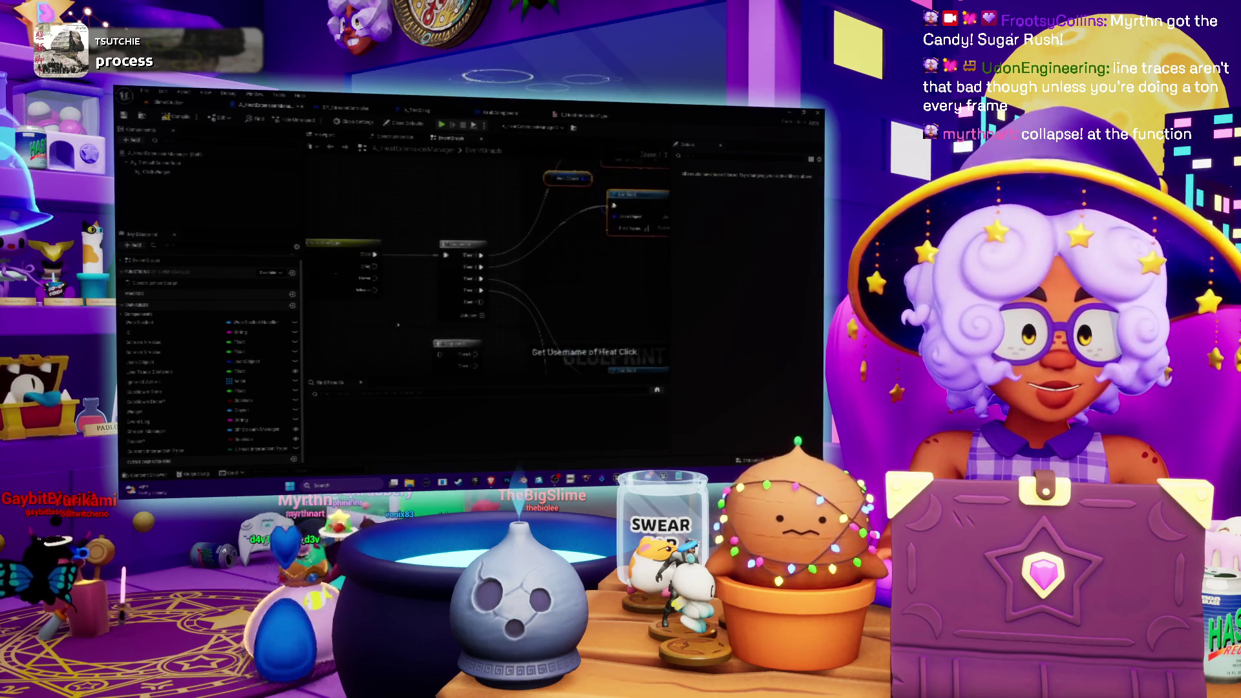
scroll(346, 352, down, 4)
scroll(407, 306, up, 3)
scroll(478, 219, up, 3)
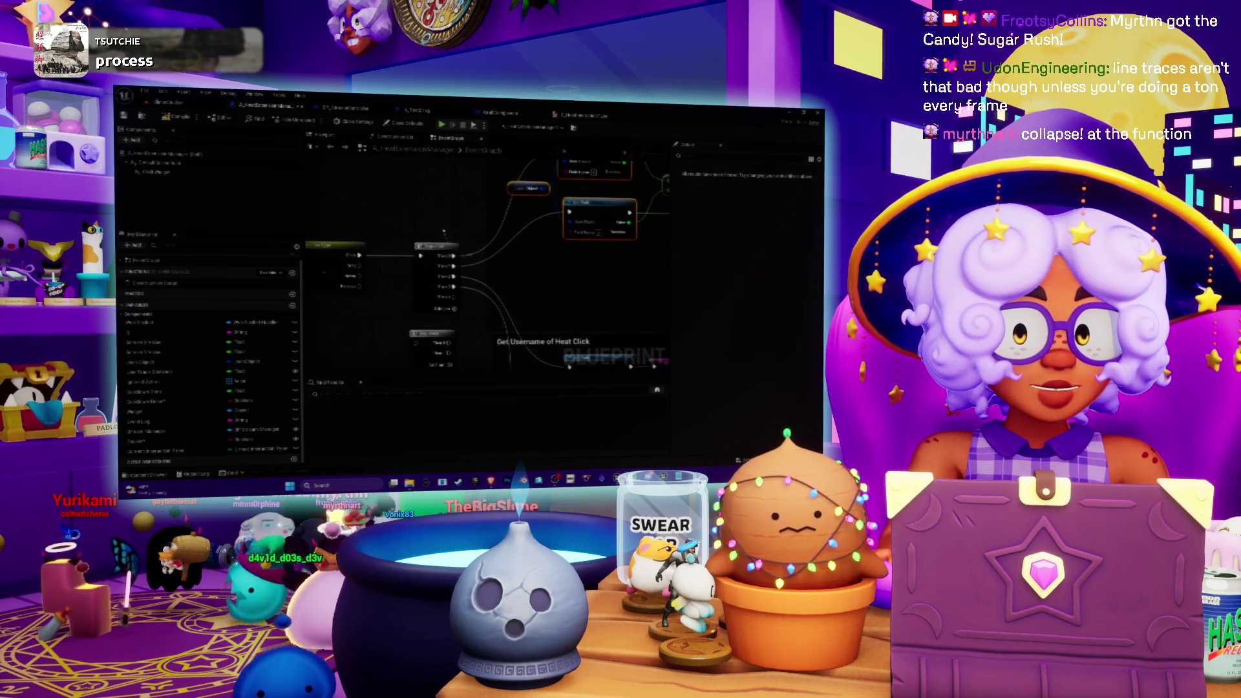
drag(445, 236, 438, 274)
scroll(439, 278, down, 2)
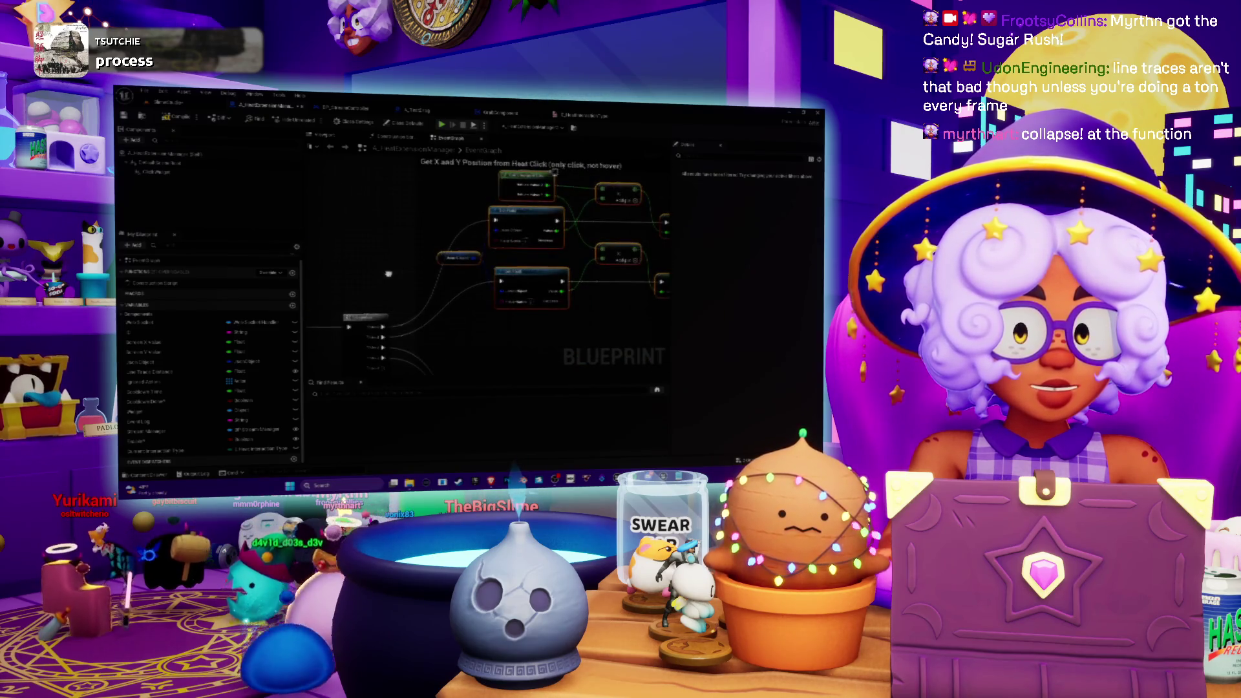
mouse_move(363, 279)
mouse_down()
mouse_move(309, 289)
mouse_move(429, 255)
mouse_move(419, 252)
mouse_up()
scroll(309, 289, up, 2)
Wire the small node into the lower Set Field node and lower it slightly
mouse_move(409, 206)
mouse_down()
mouse_move(377, 242)
mouse_move(407, 231)
mouse_move(375, 215)
mouse_move(474, 241)
mouse_up()
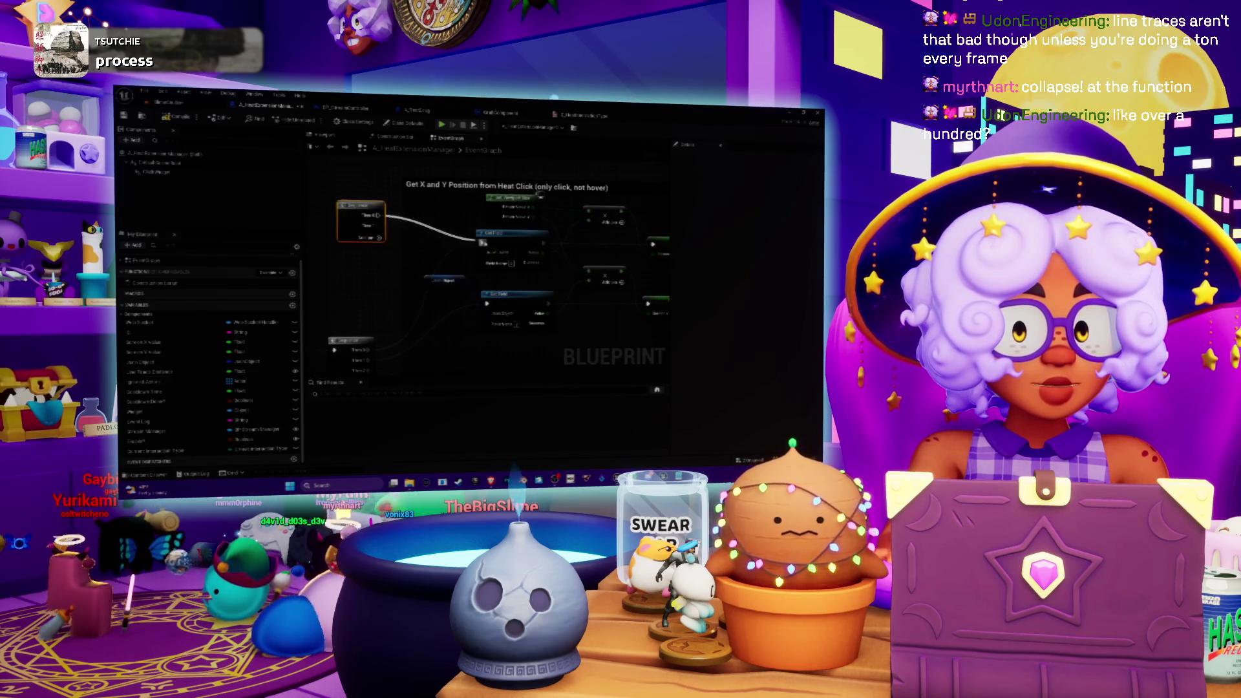
drag(378, 227, 484, 302)
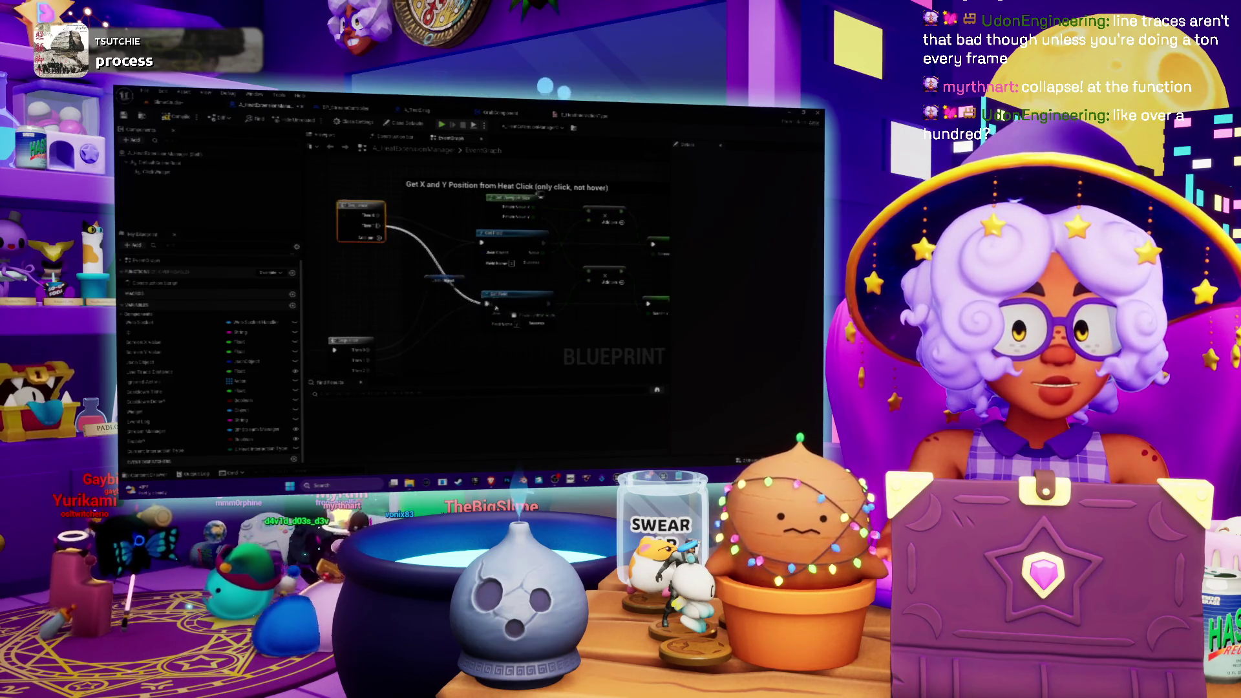
drag(356, 212, 356, 238)
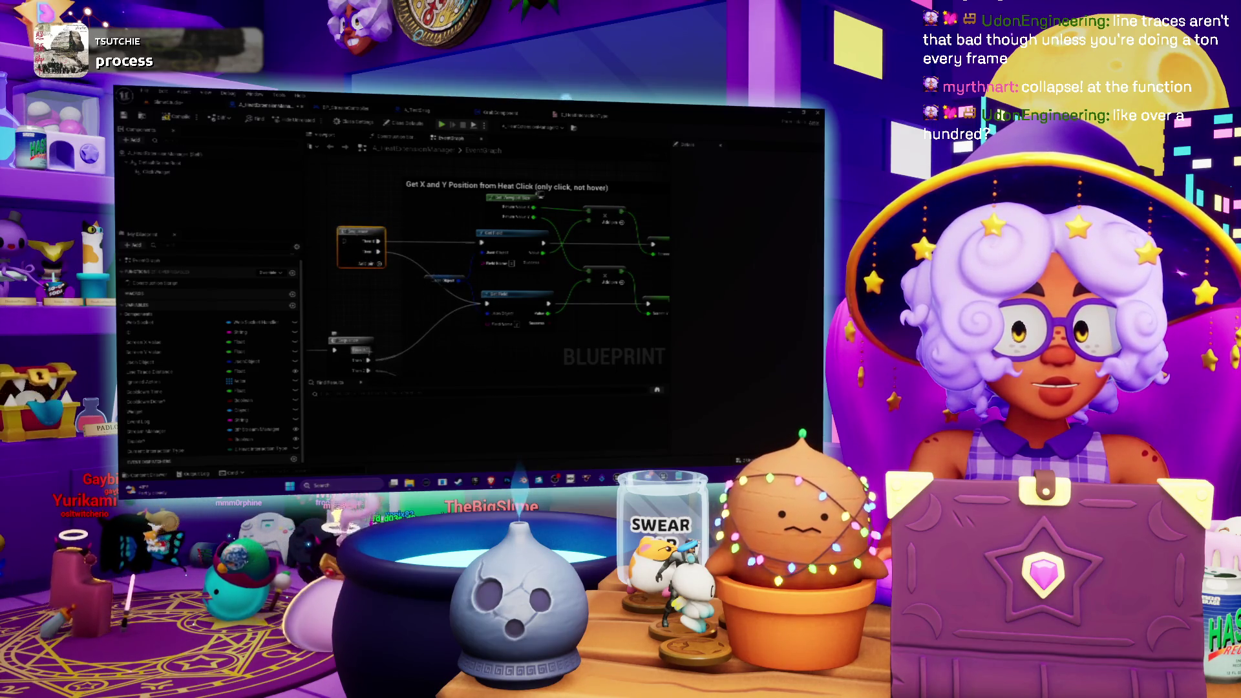
scroll(361, 239, down, 4)
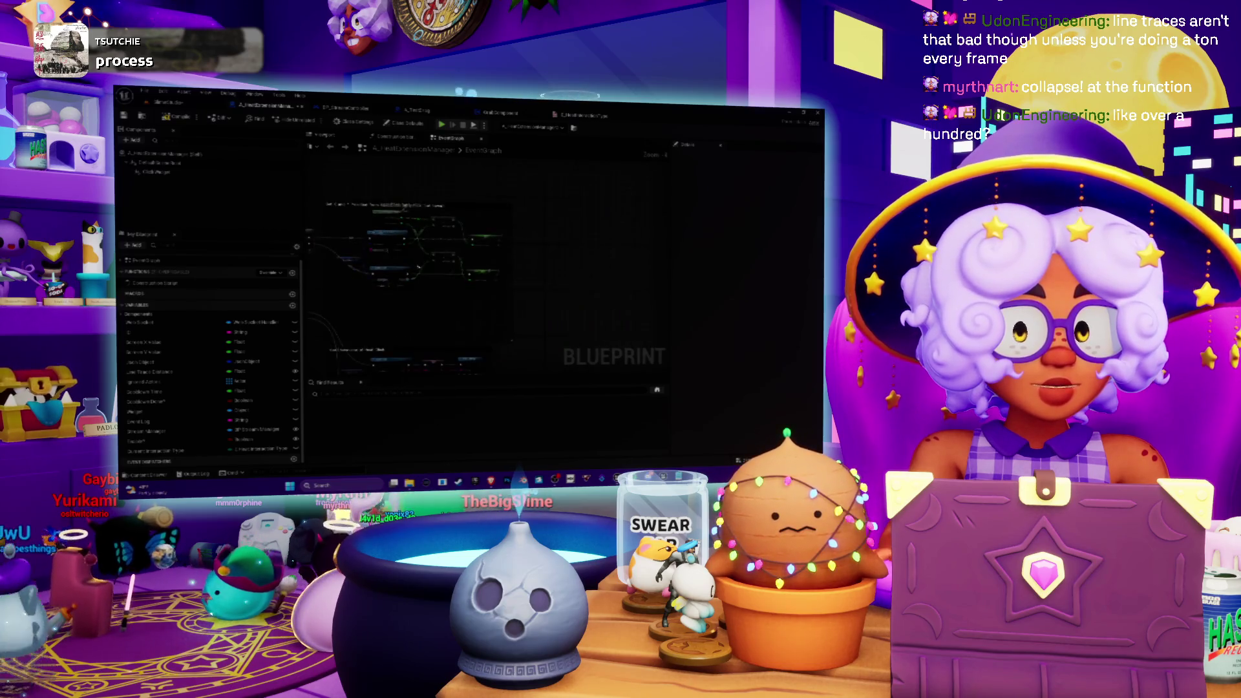
click(400, 225)
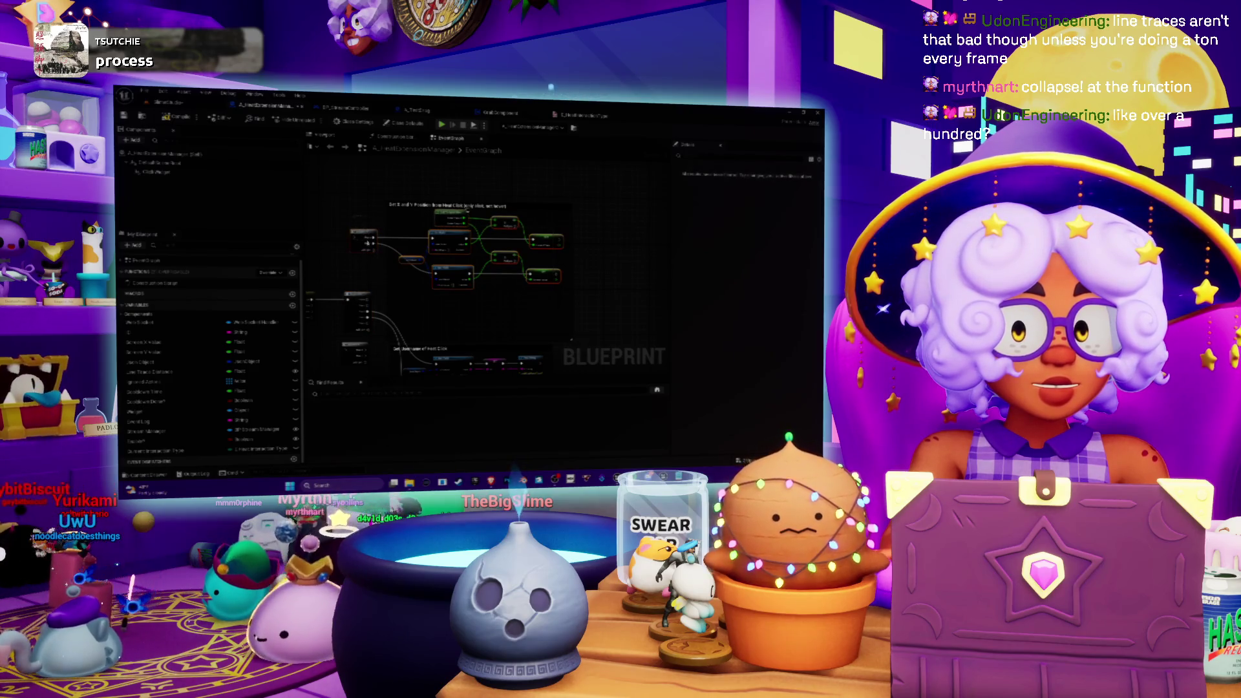
Collapse the click-position nodes into a new function, accepting its name
right_click(367, 239)
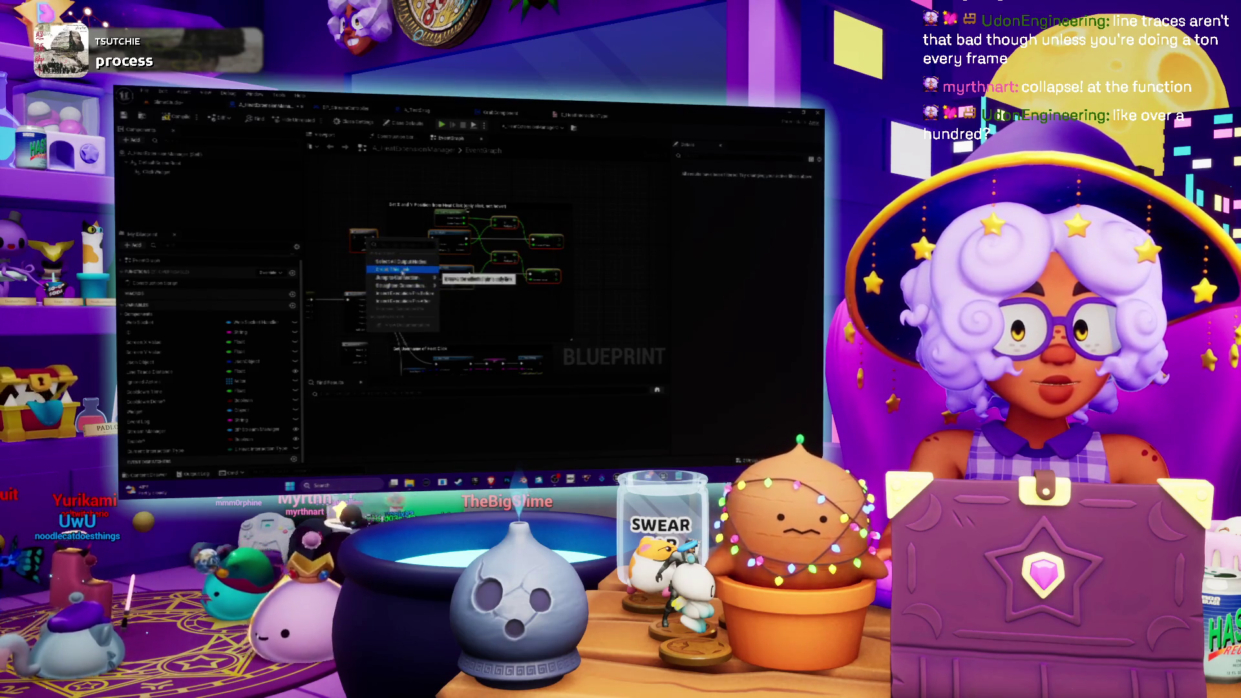
right_click(361, 237)
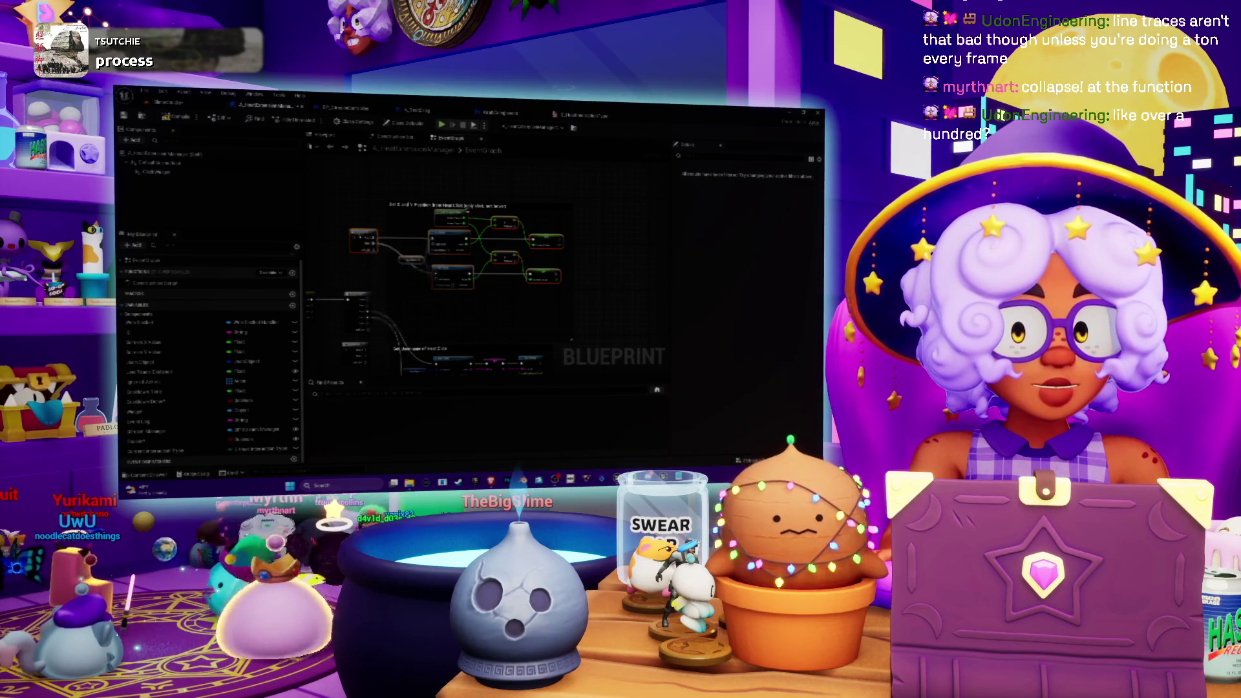
right_click(360, 237)
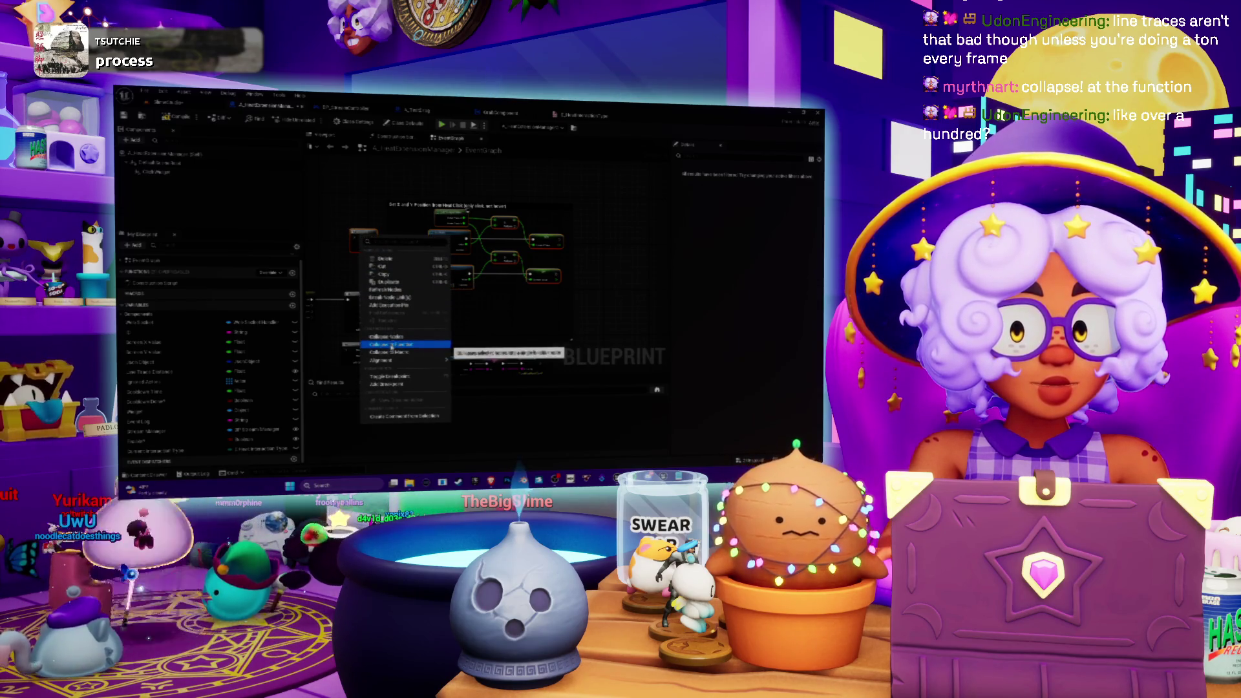
click(392, 345)
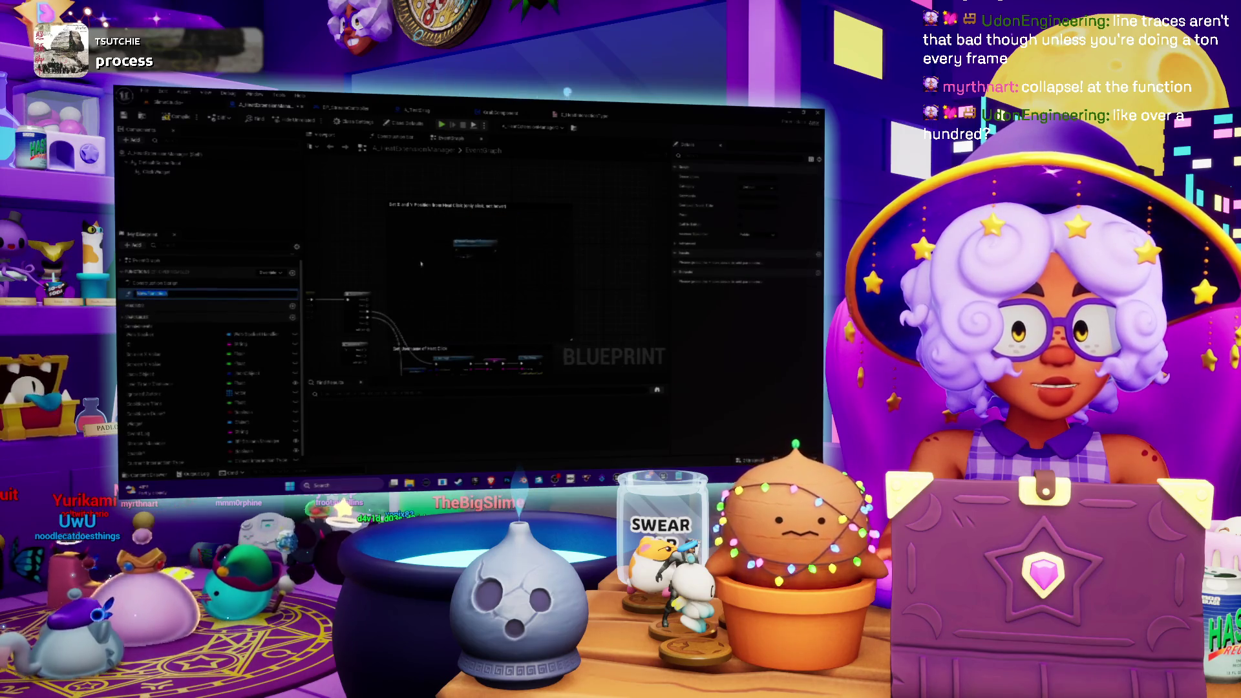
scroll(421, 263, up, 3)
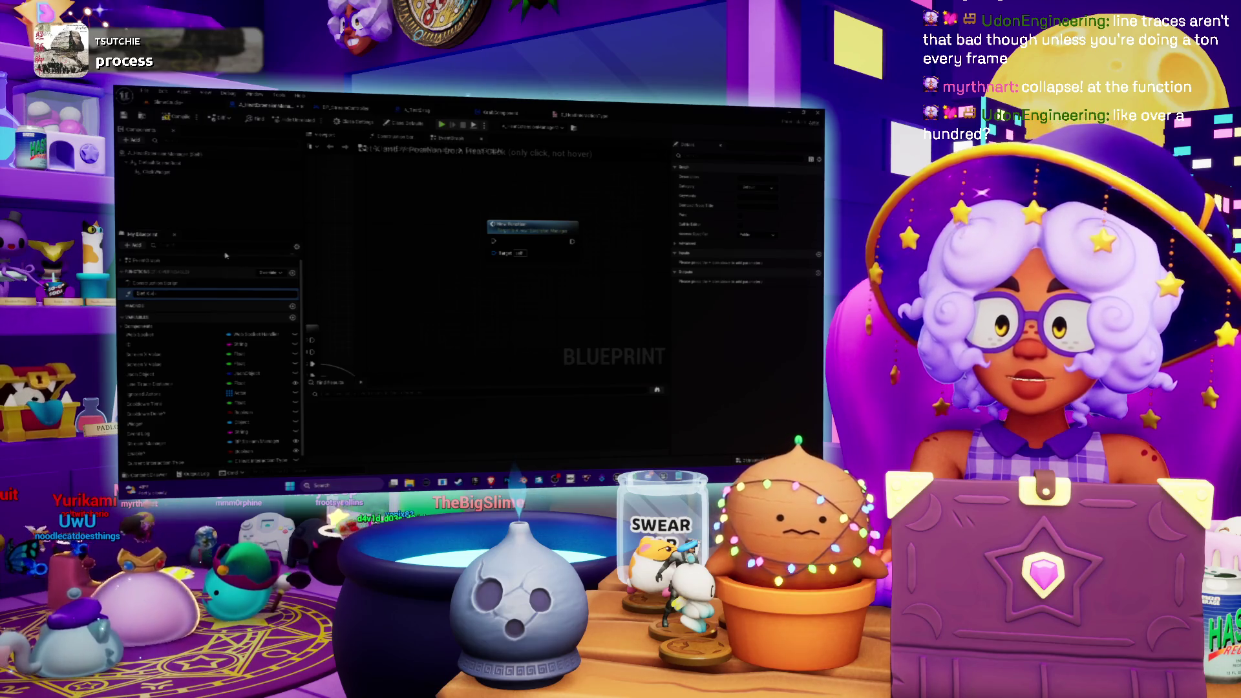
key(Return)
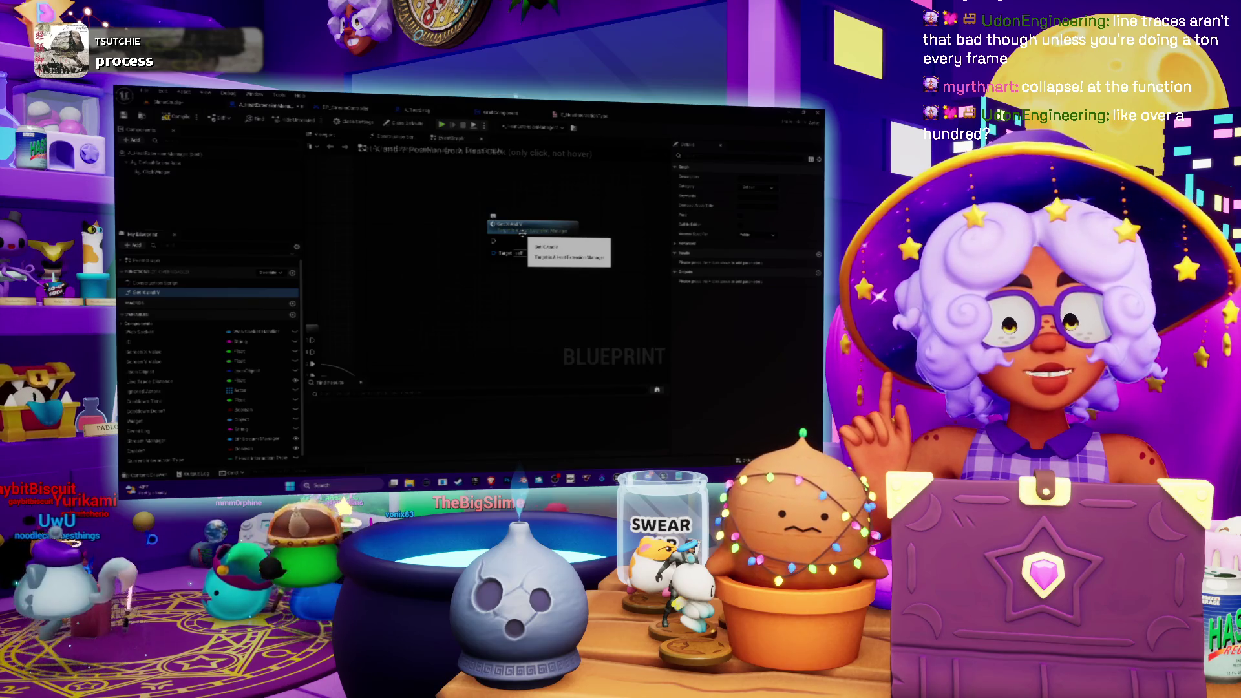
Delete the unneeded rightmost node and select the Set Field and Set nodes together
scroll(452, 288, down, 5)
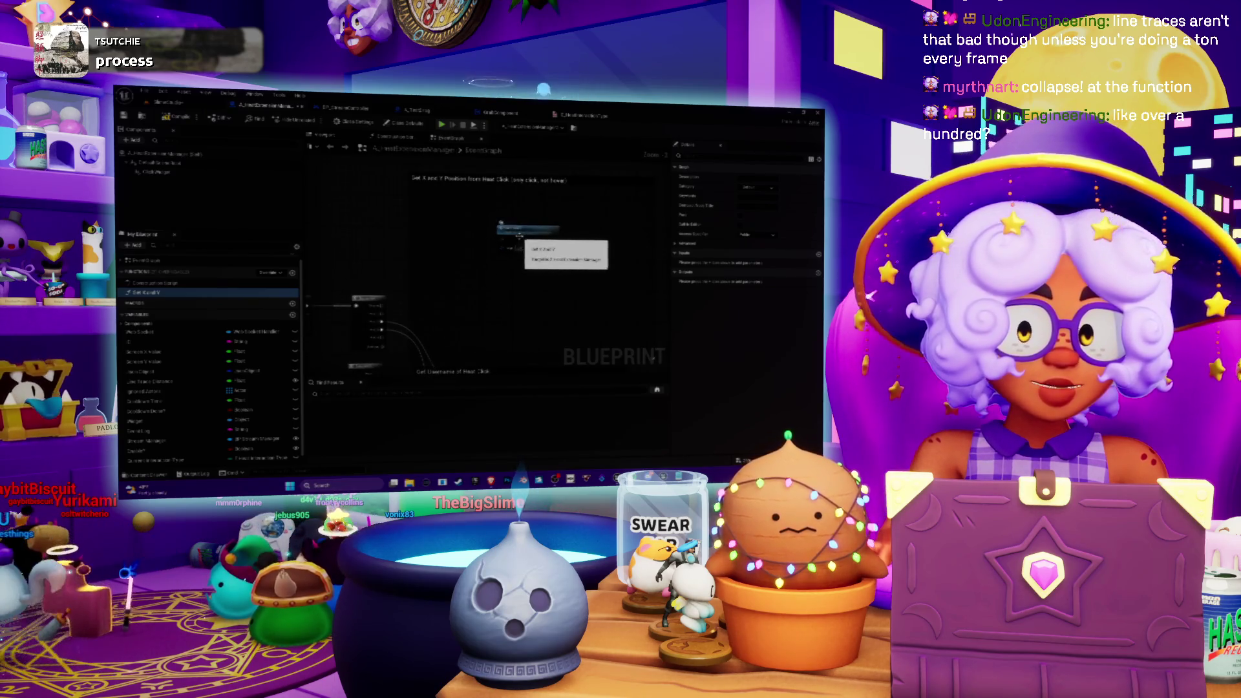
scroll(452, 289, up, 5)
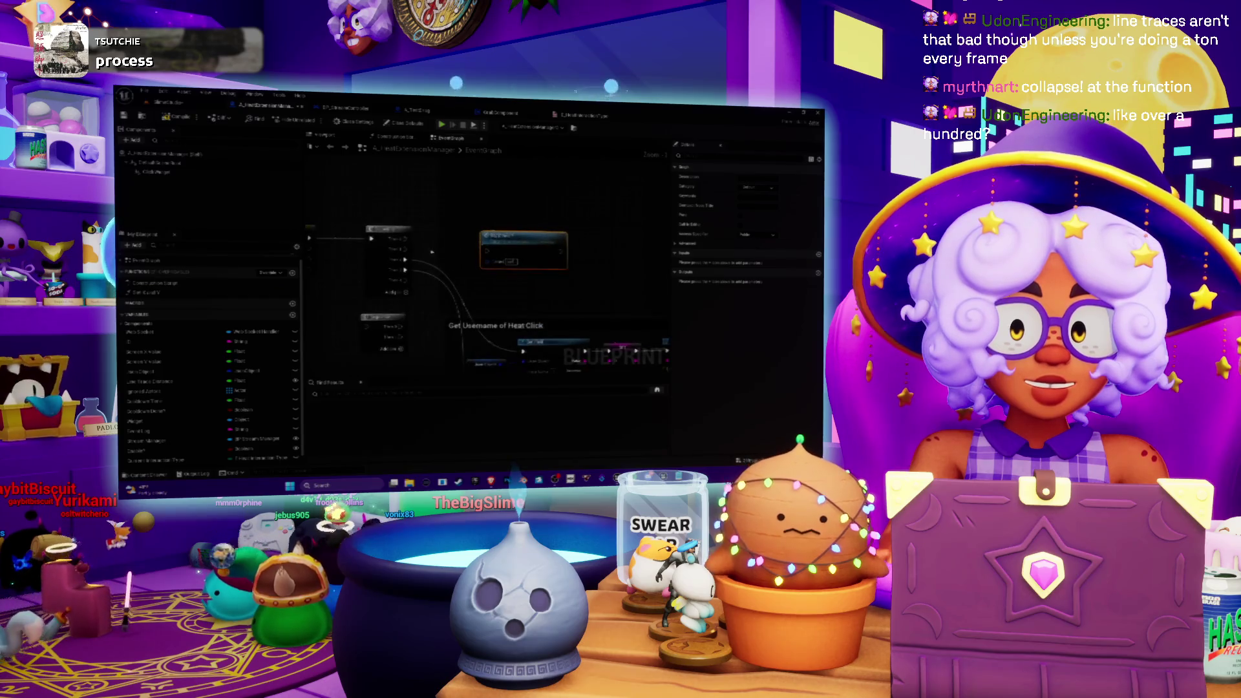
drag(581, 291, 573, 311)
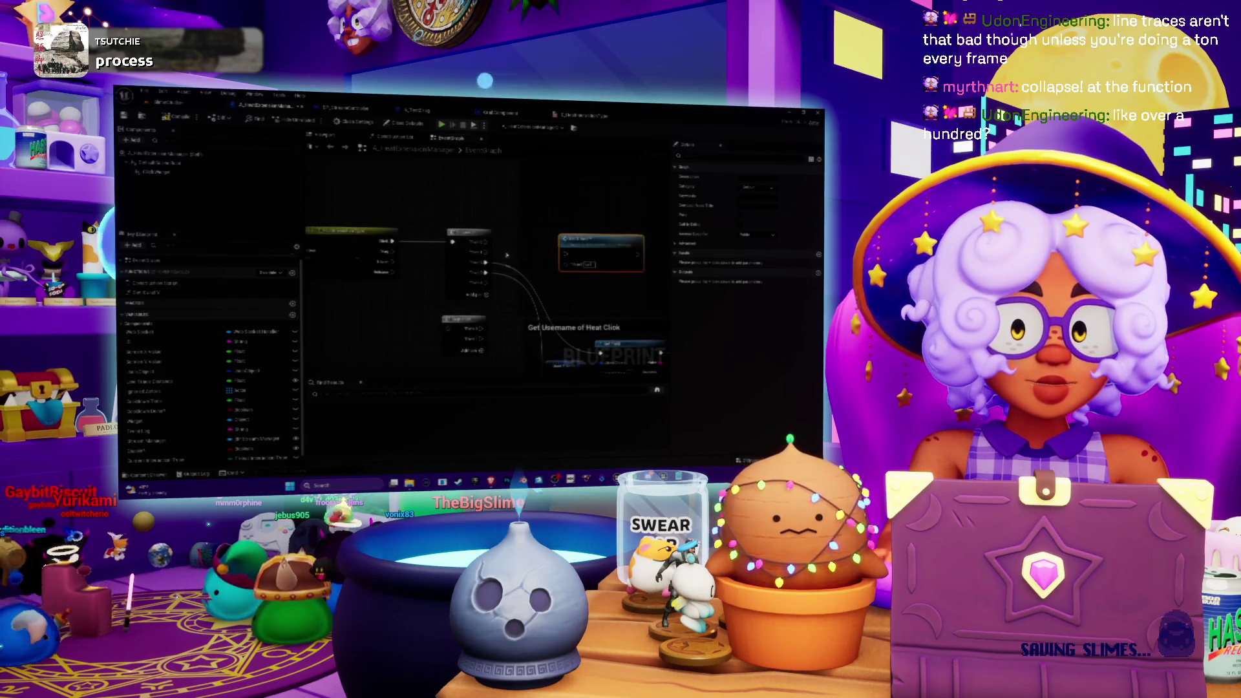
drag(573, 311, 518, 240)
mouse_move(427, 187)
mouse_down()
mouse_move(406, 198)
mouse_move(432, 192)
mouse_up()
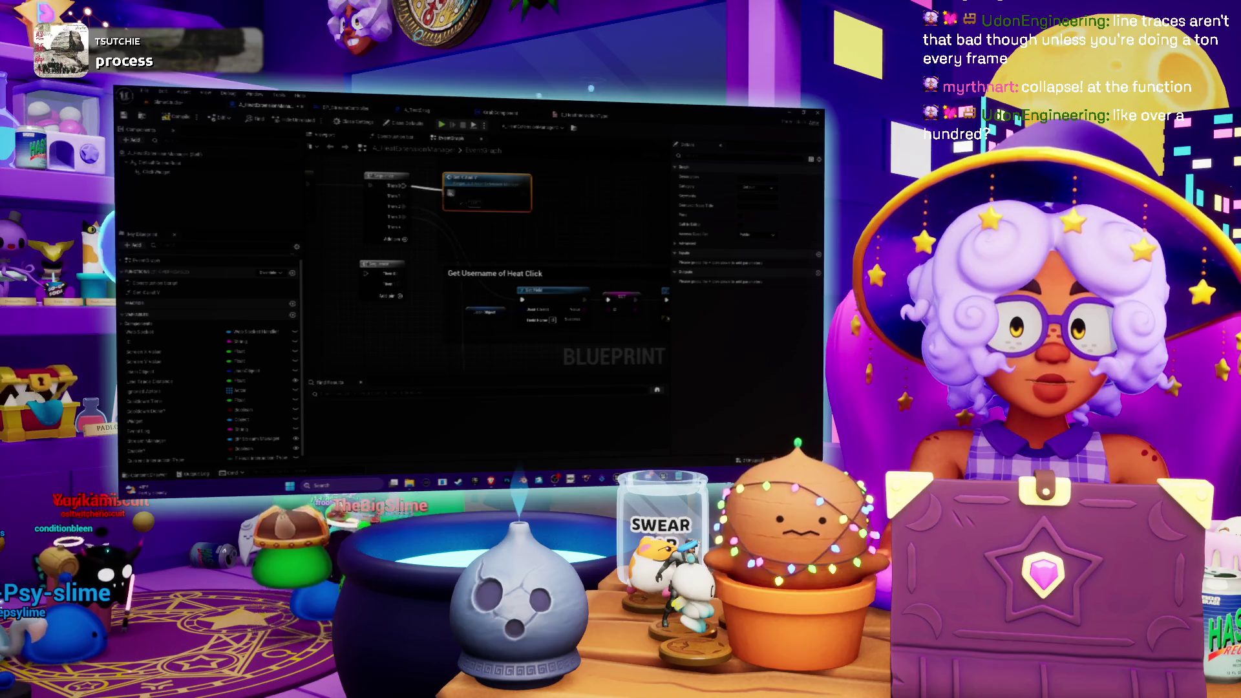
drag(486, 258, 382, 215)
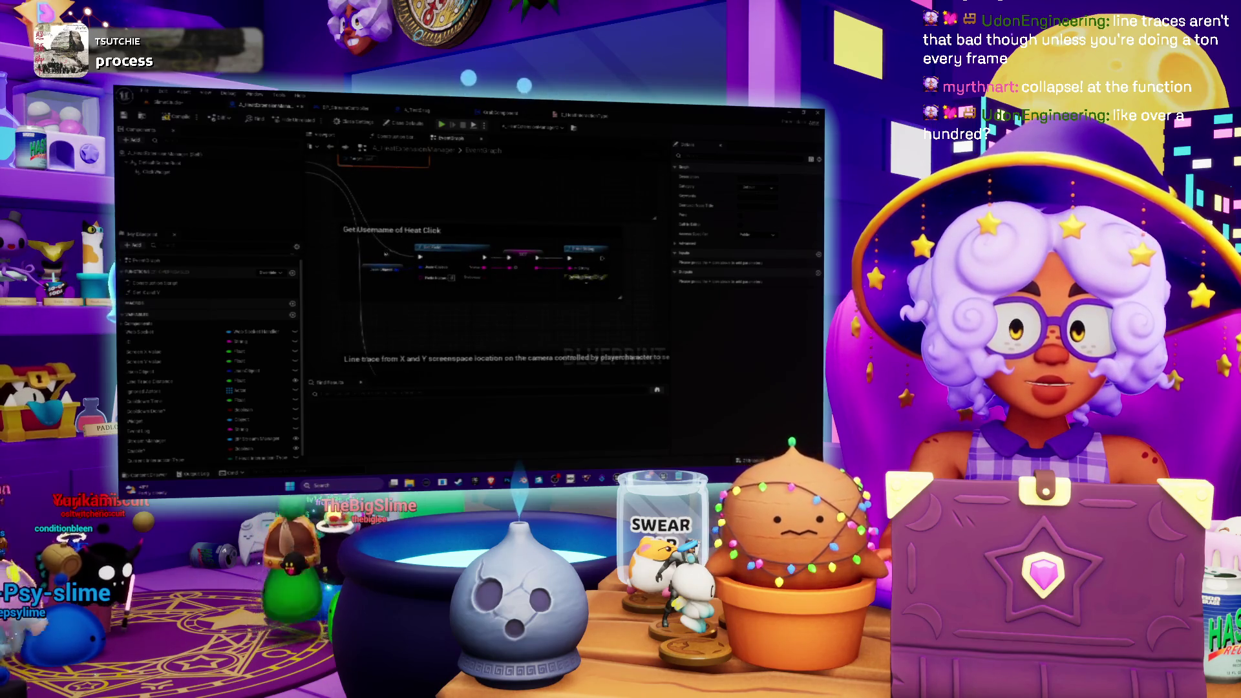
click(568, 250)
key(Delete)
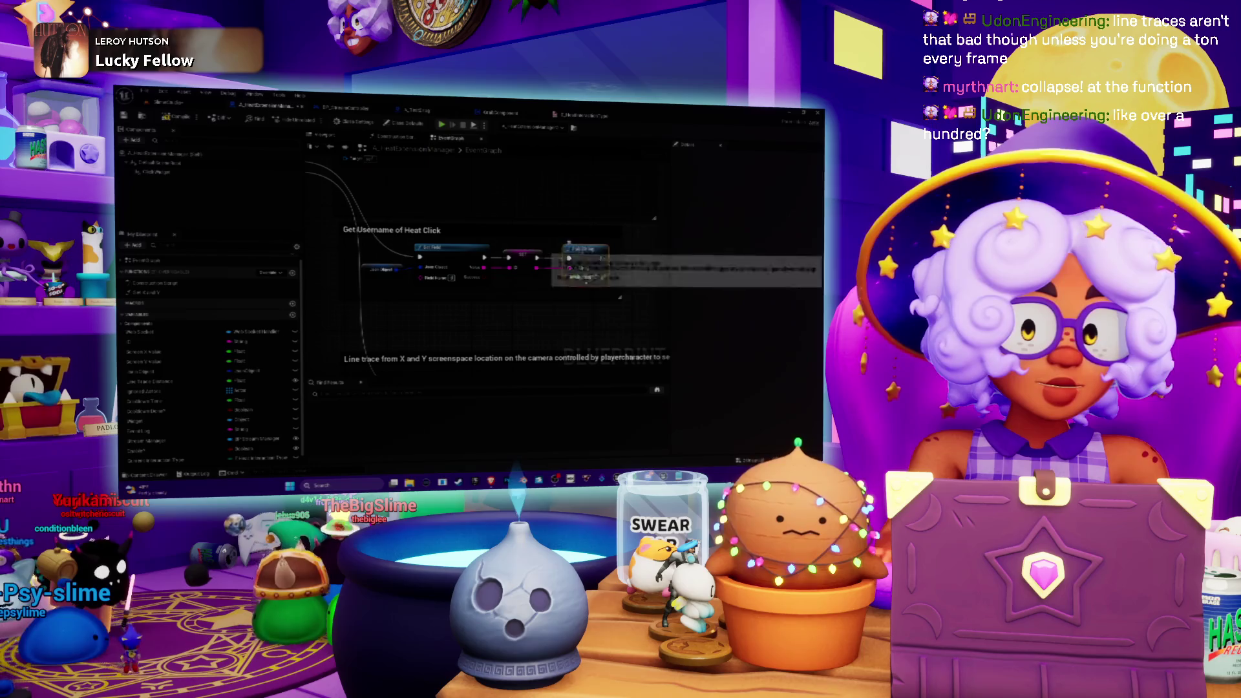
drag(567, 249, 388, 295)
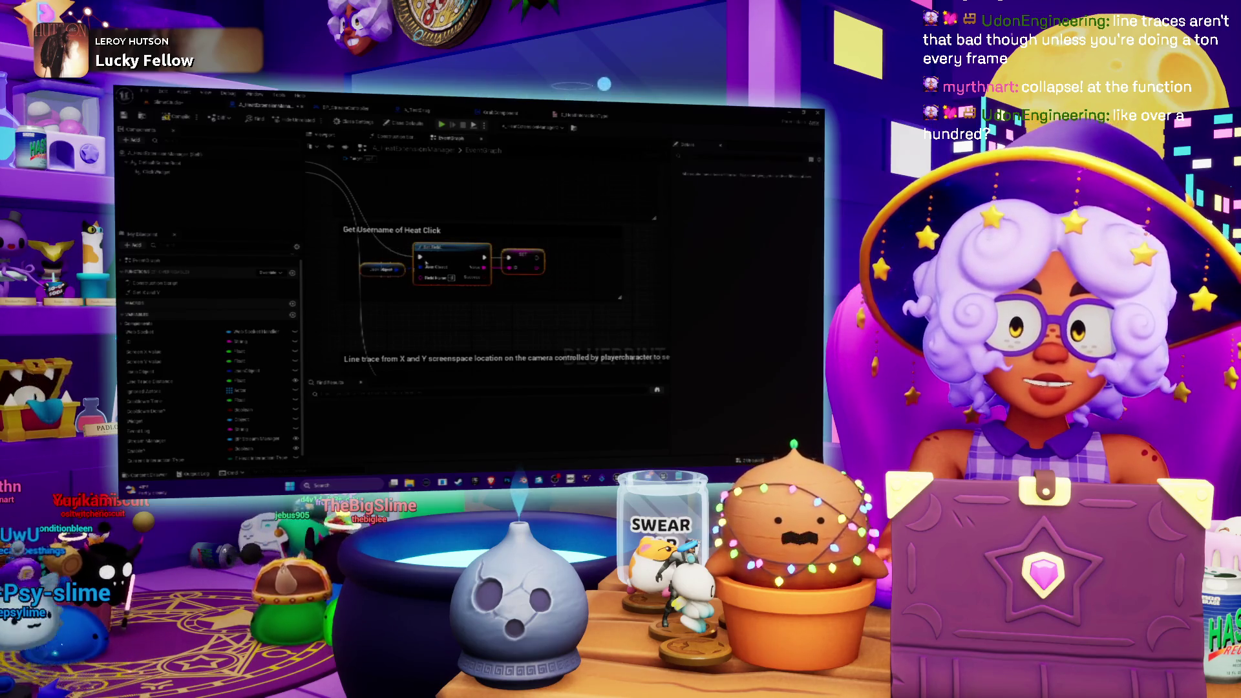
right_click(453, 252)
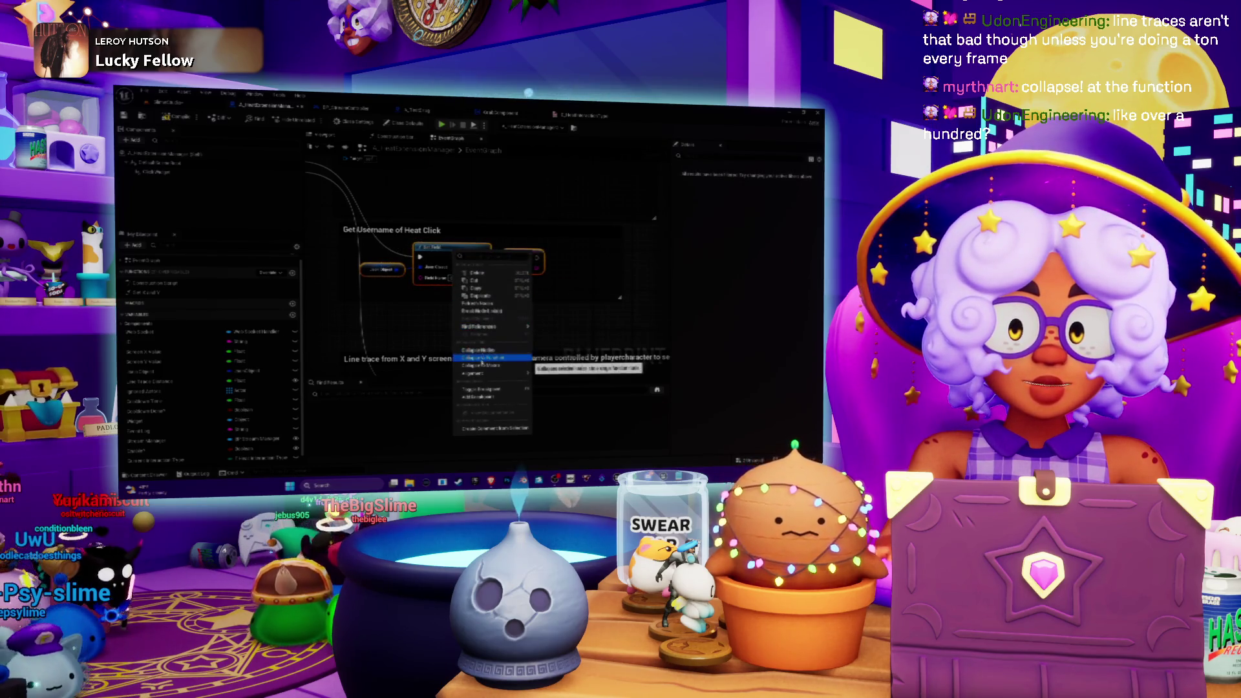
Collapse the selected Set nodes into a new function named 'Get' and move it up-left
click(479, 327)
text(Get C)
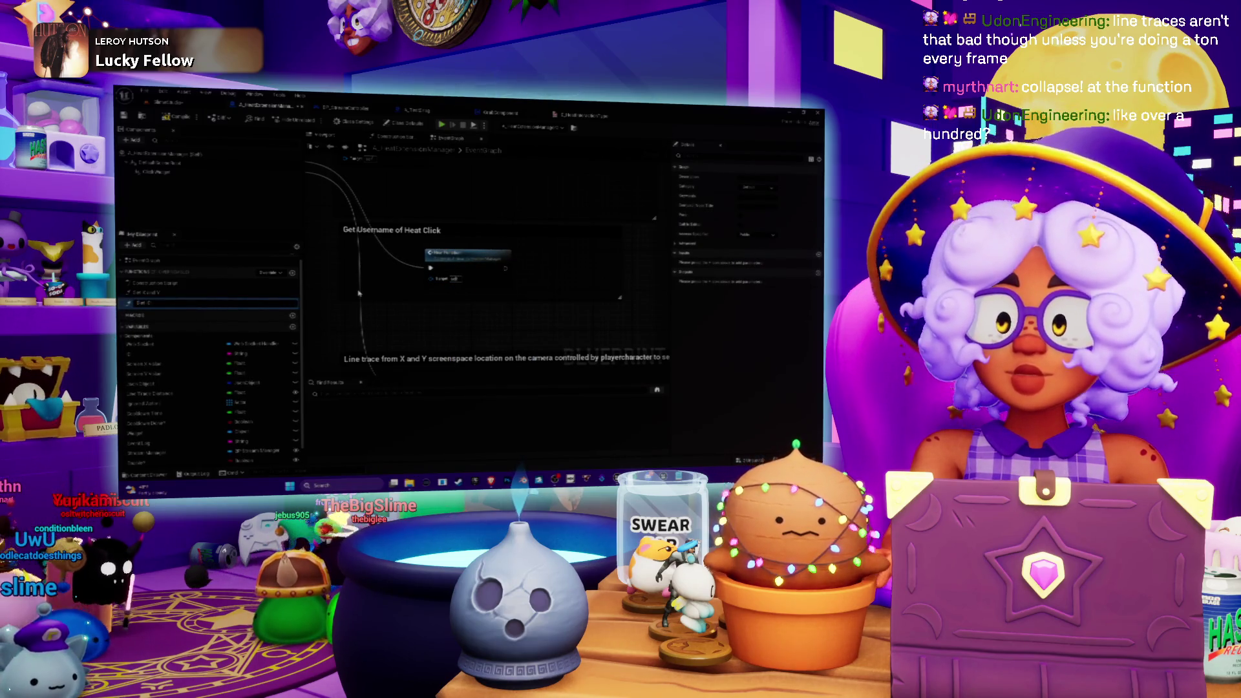
key(Return)
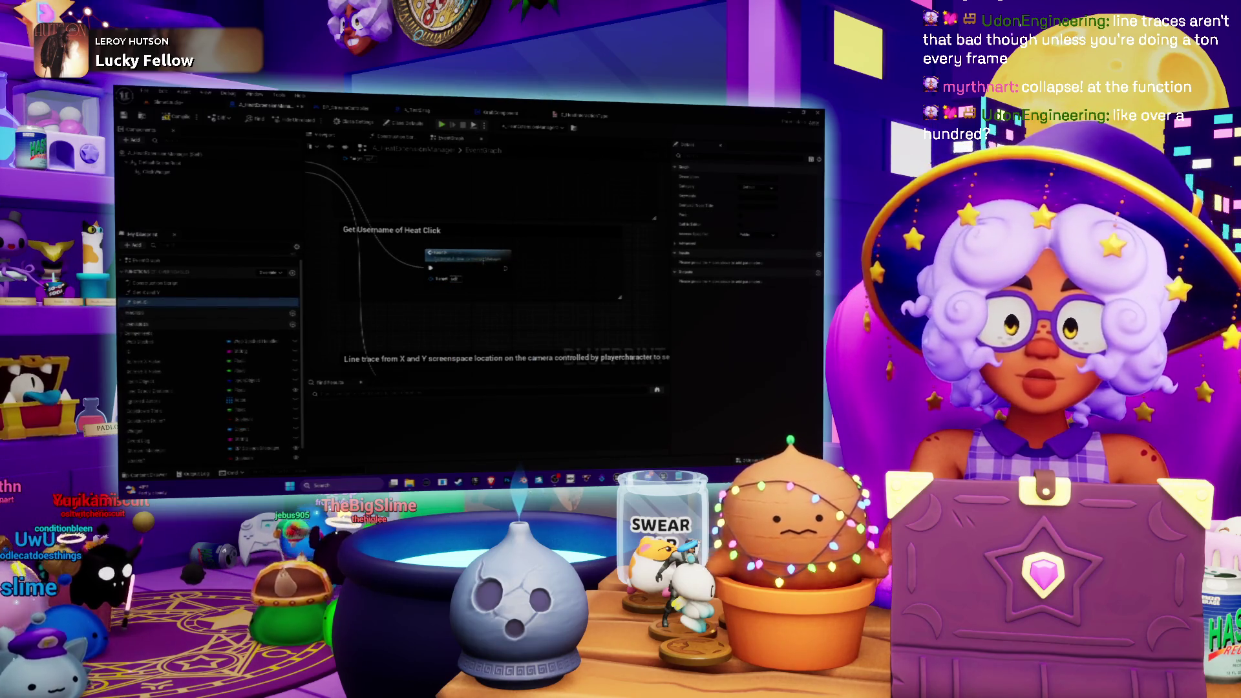
drag(468, 254, 418, 247)
Undo the most recent graph edits, removing the added comment box
key(ctrl+z)
key(ctrl+z)
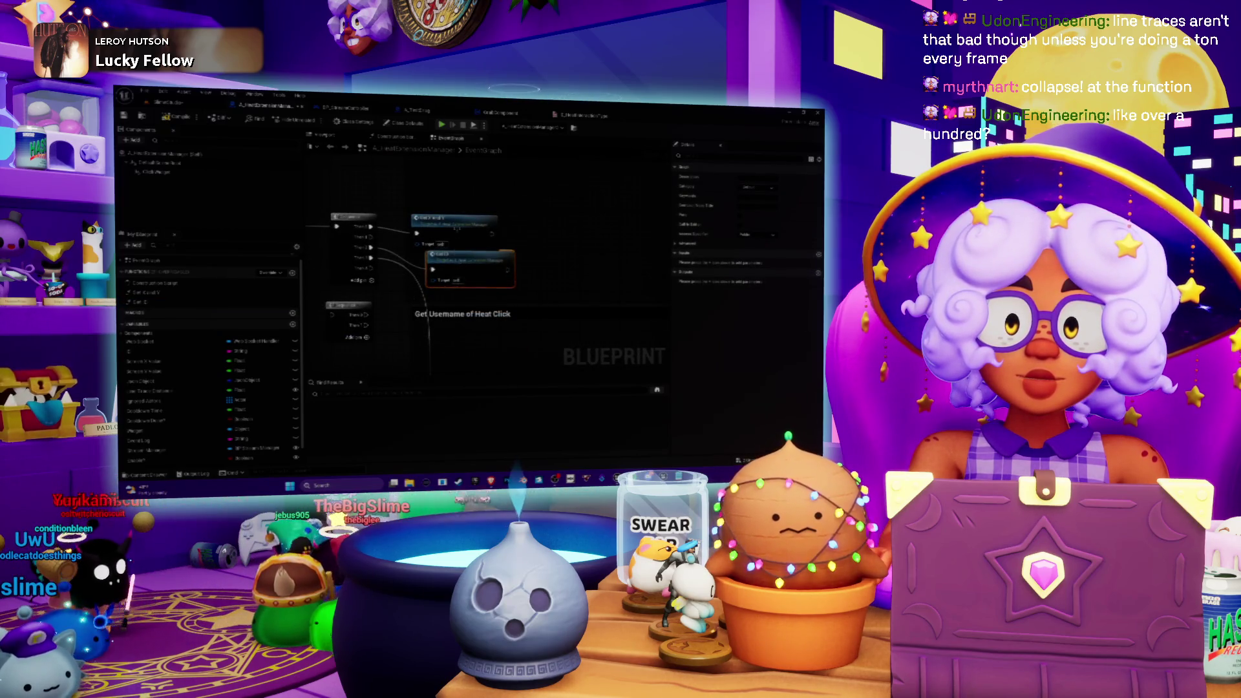
scroll(459, 264, down, 3)
key(ctrl+z)
key(ctrl+z)
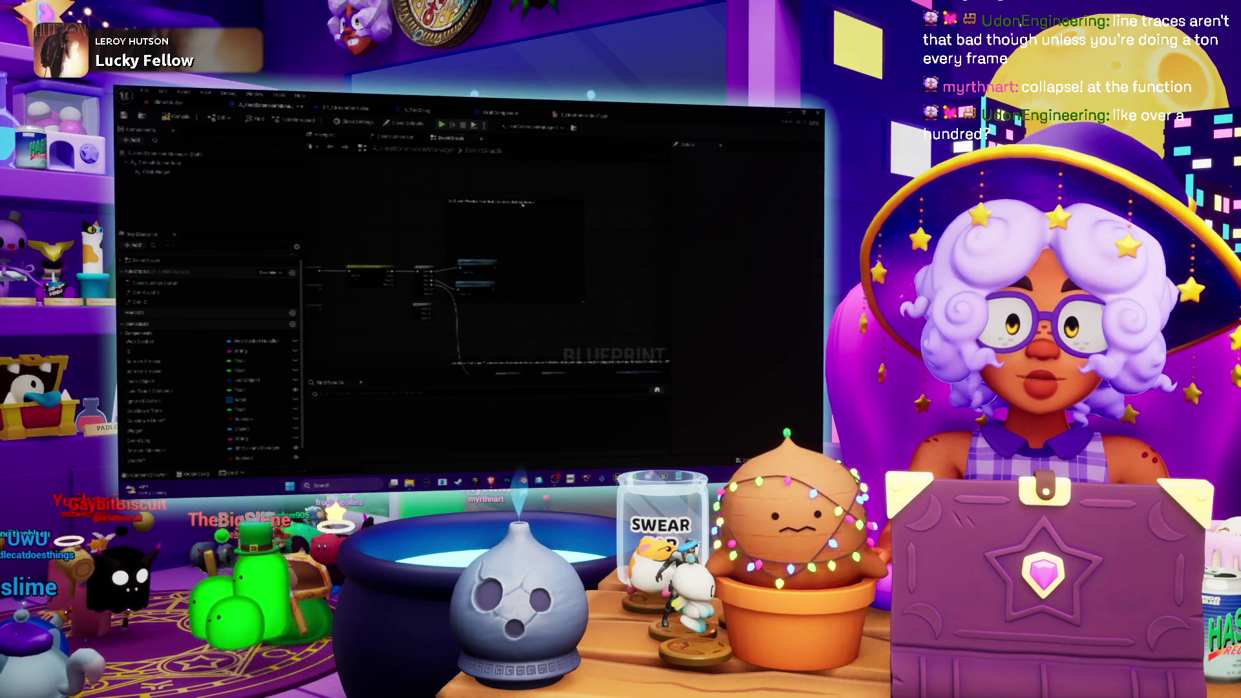
key(ctrl+z)
Wire the Sequence pin into the new function node and raise the Line trace comment group
drag(509, 244, 492, 300)
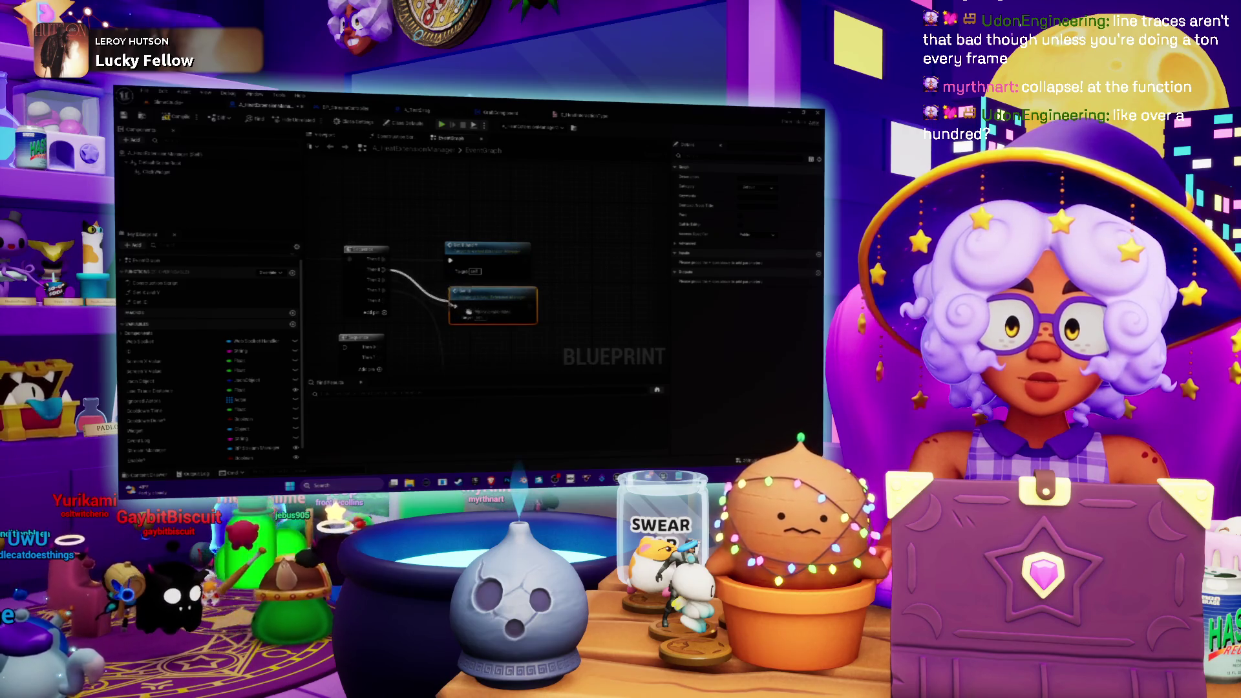
mouse_move(455, 306)
mouse_down()
mouse_move(384, 289)
mouse_move(453, 301)
mouse_move(443, 365)
mouse_move(511, 361)
mouse_move(539, 250)
mouse_up()
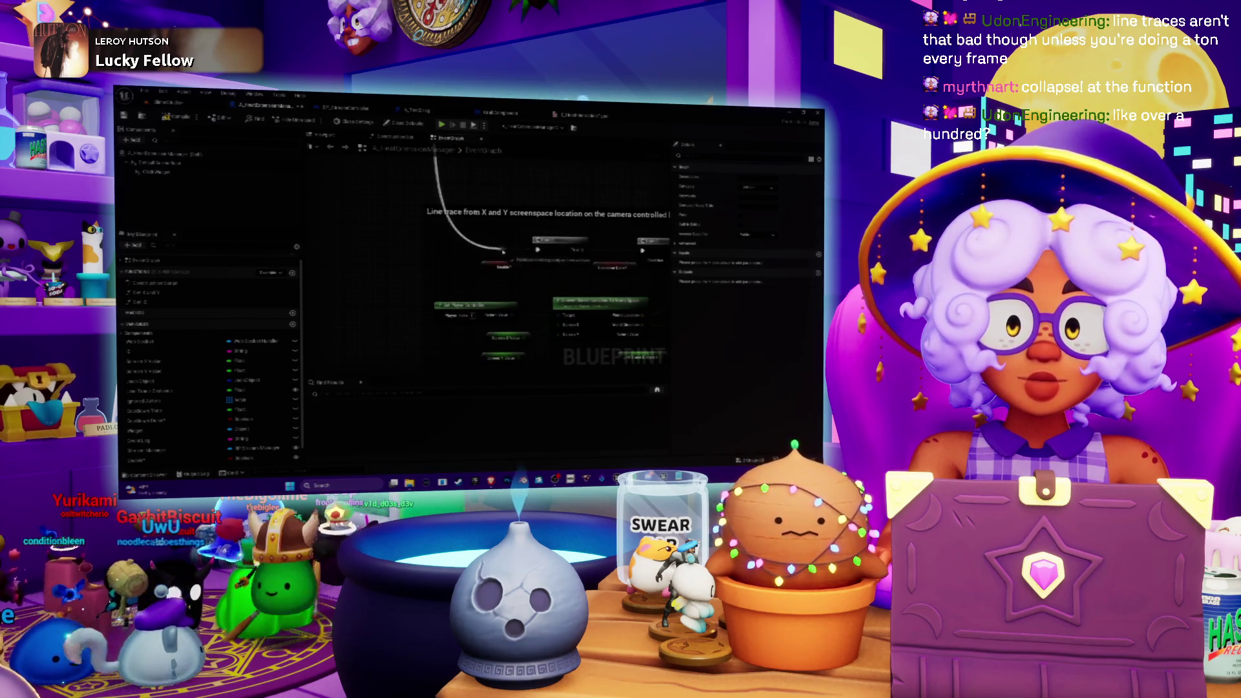
mouse_move(491, 191)
mouse_down()
mouse_move(491, 245)
mouse_move(461, 233)
mouse_move(452, 207)
mouse_up()
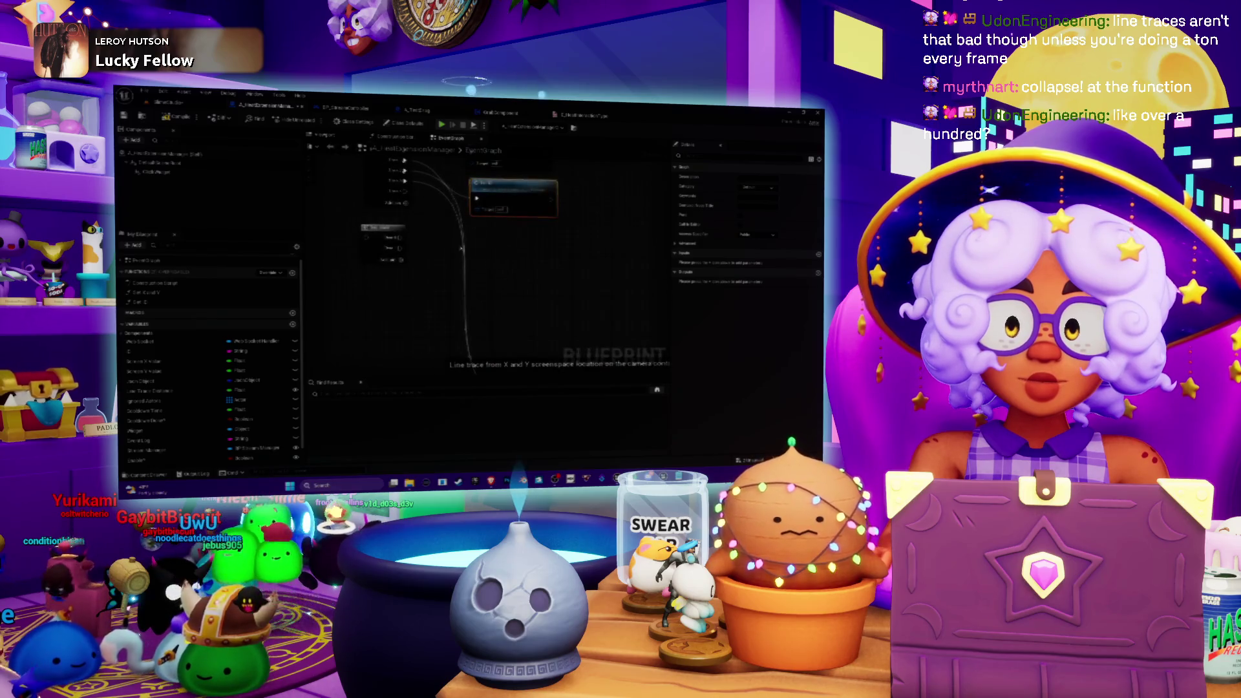
scroll(451, 243, down, 6)
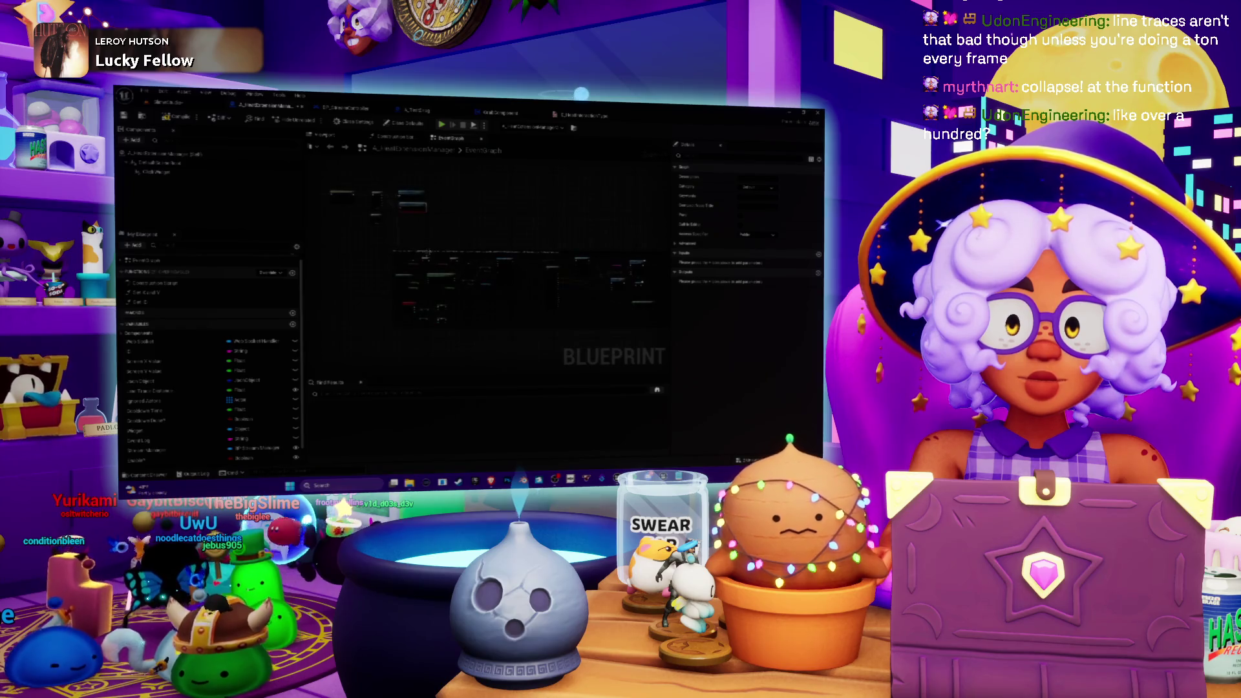
drag(427, 257, 431, 222)
scroll(377, 234, up, 5)
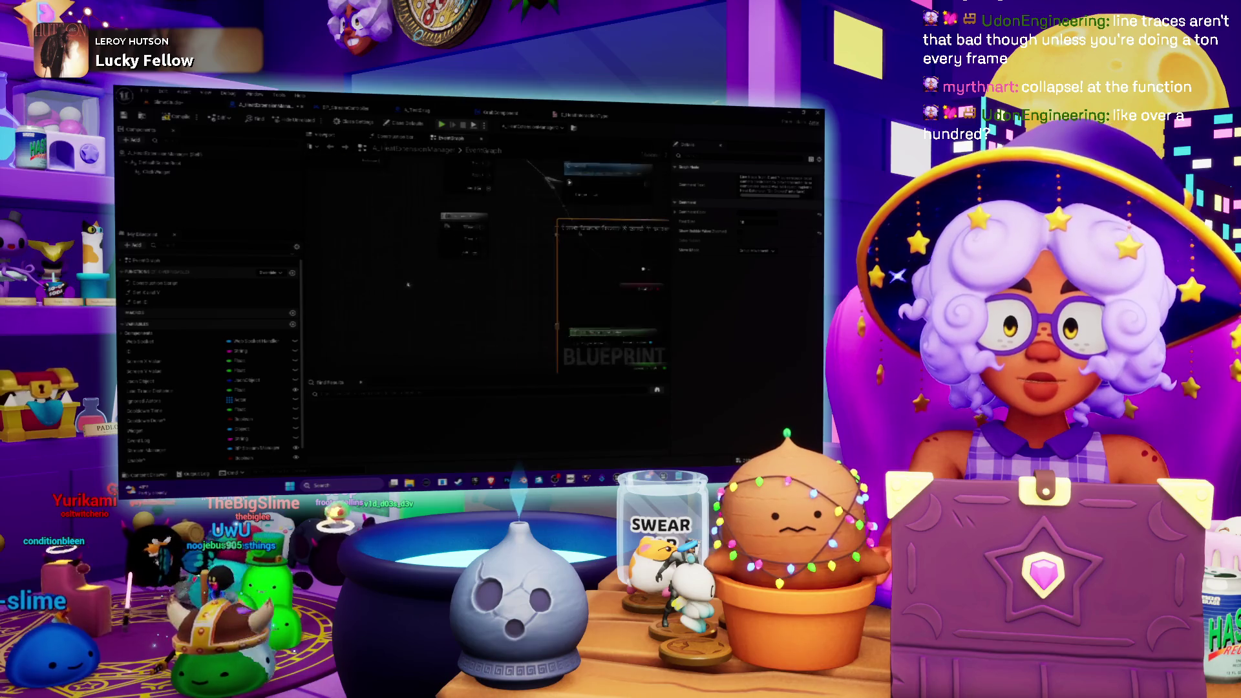
mouse_move(460, 233)
mouse_down()
mouse_move(439, 241)
mouse_move(423, 223)
mouse_move(484, 284)
mouse_up()
scroll(441, 226, down, 6)
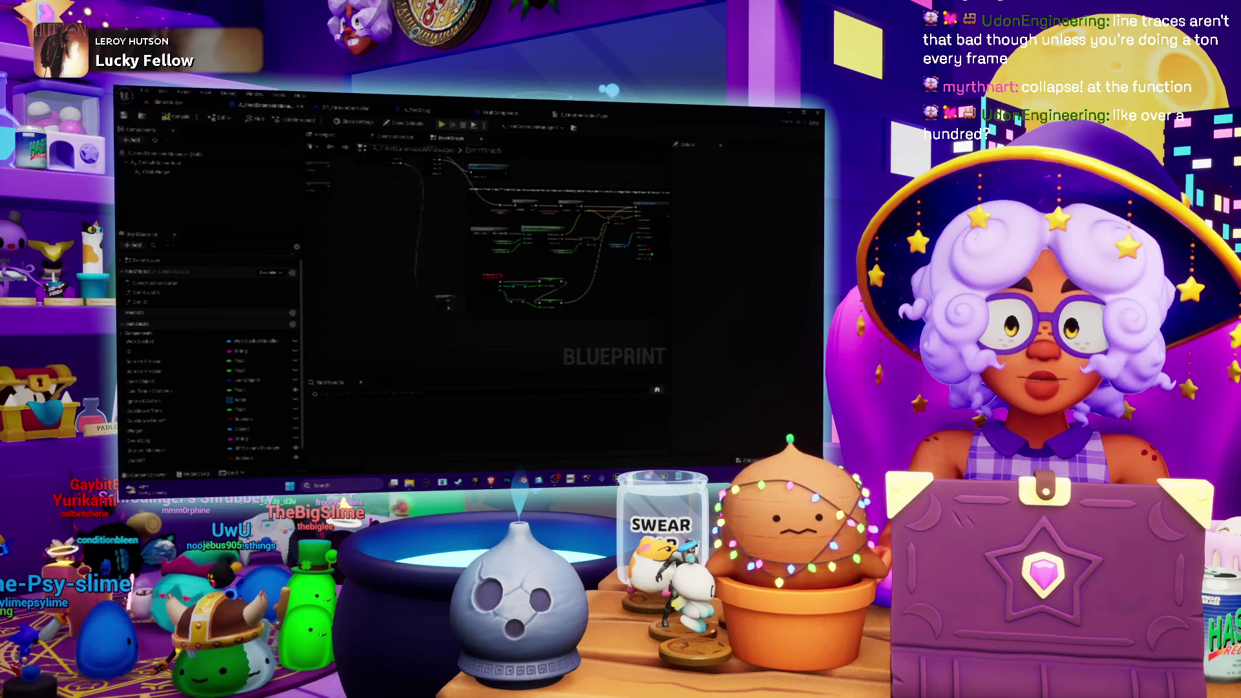
Pull a new wire off the actor reference pin to show its Actor Object Reference actions
scroll(457, 327, up, 6)
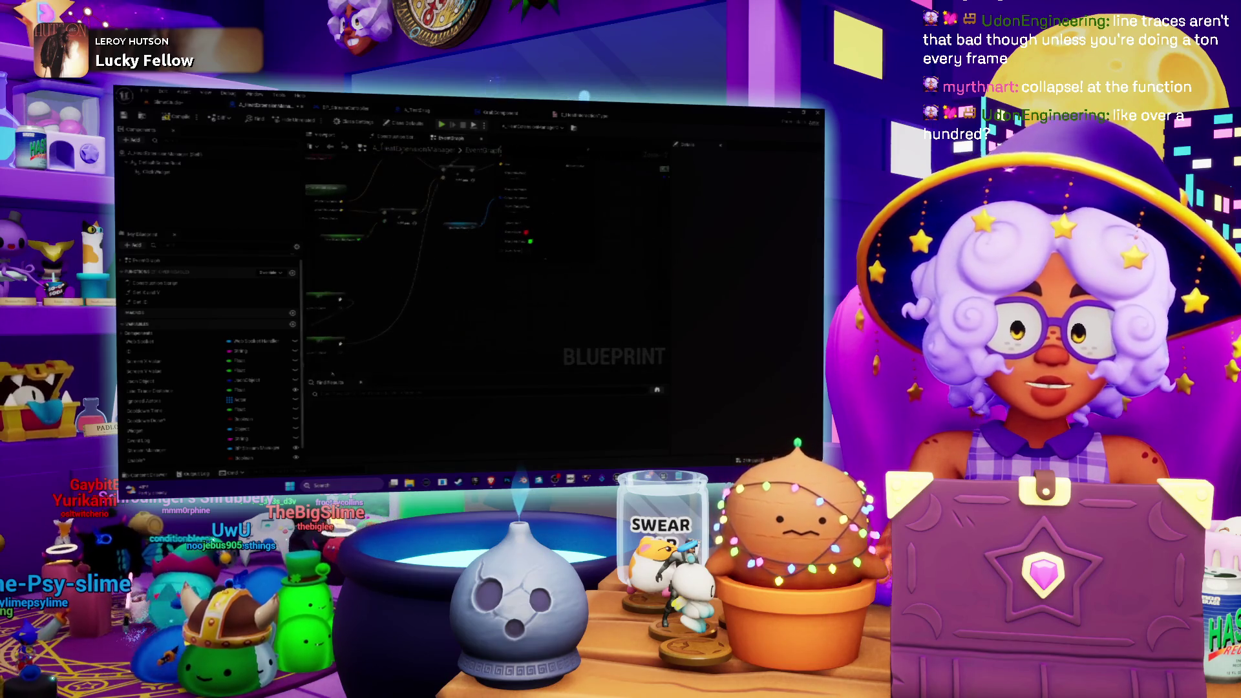
scroll(472, 321, up, 3)
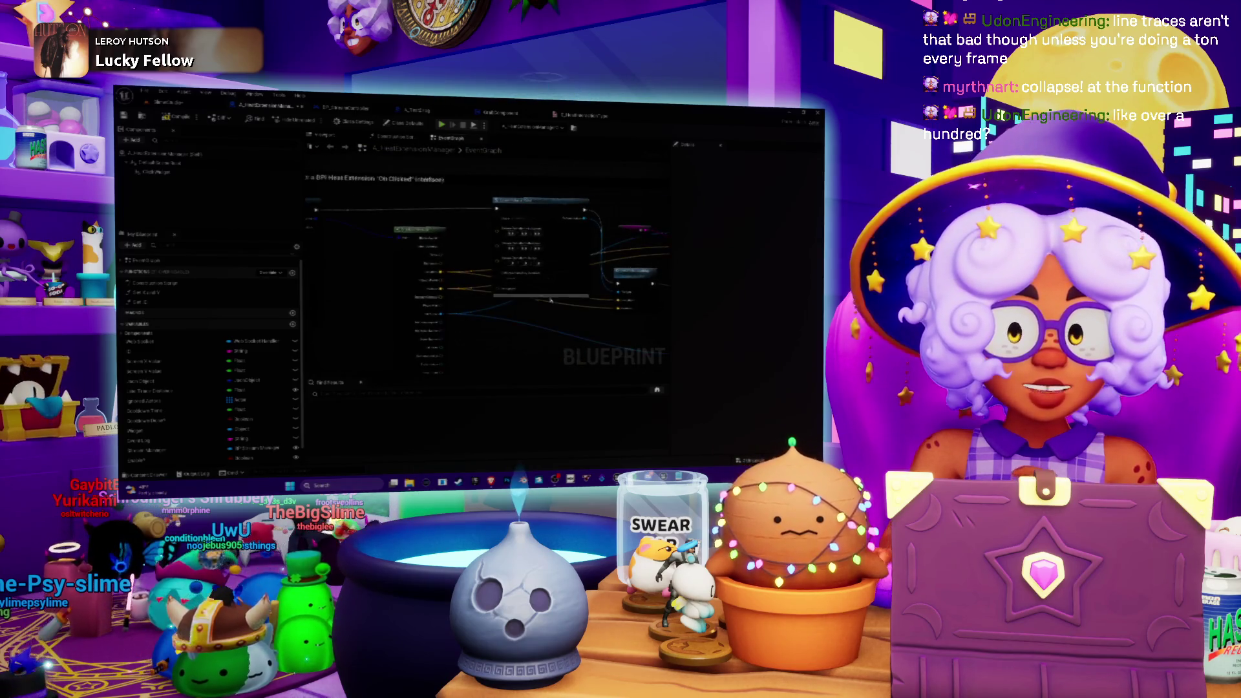
scroll(468, 279, up, 3)
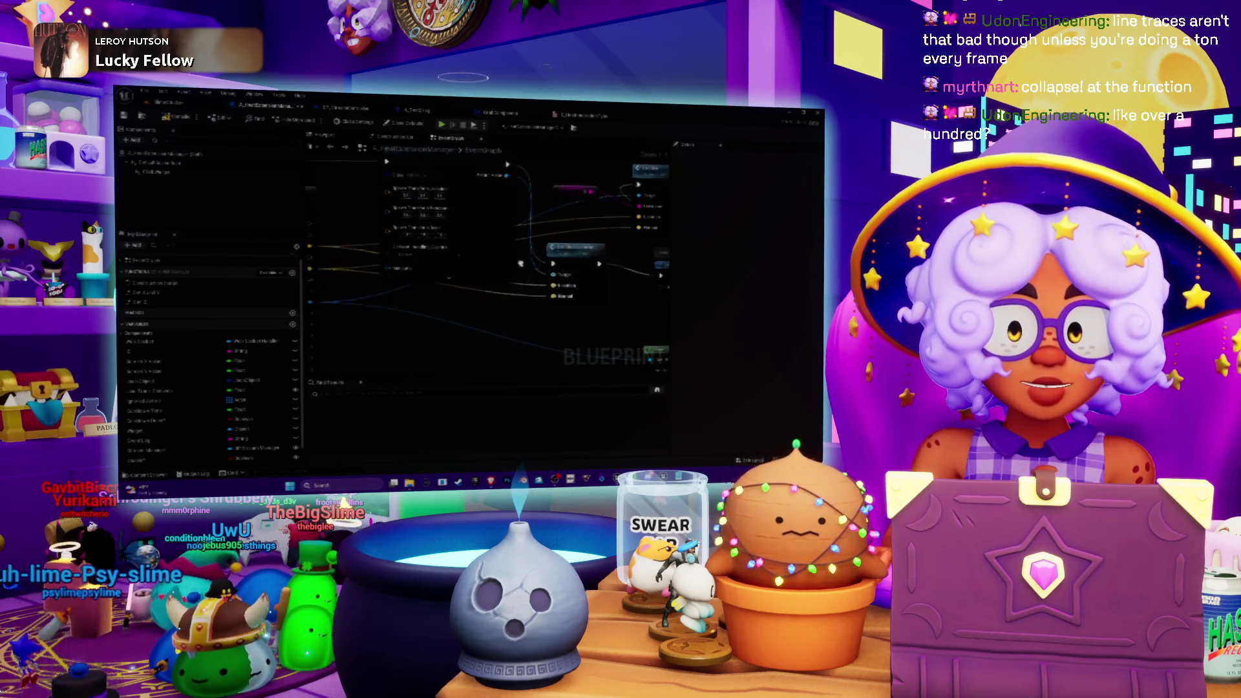
scroll(573, 175, up, 3)
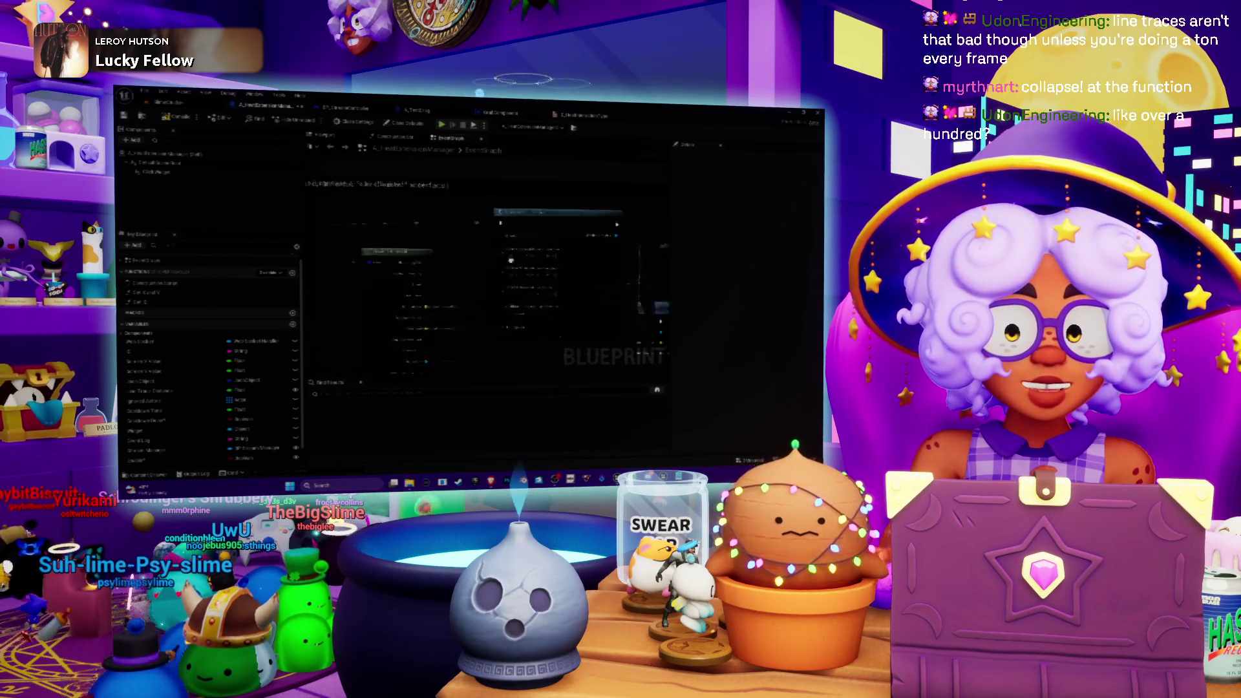
scroll(573, 175, down, 2)
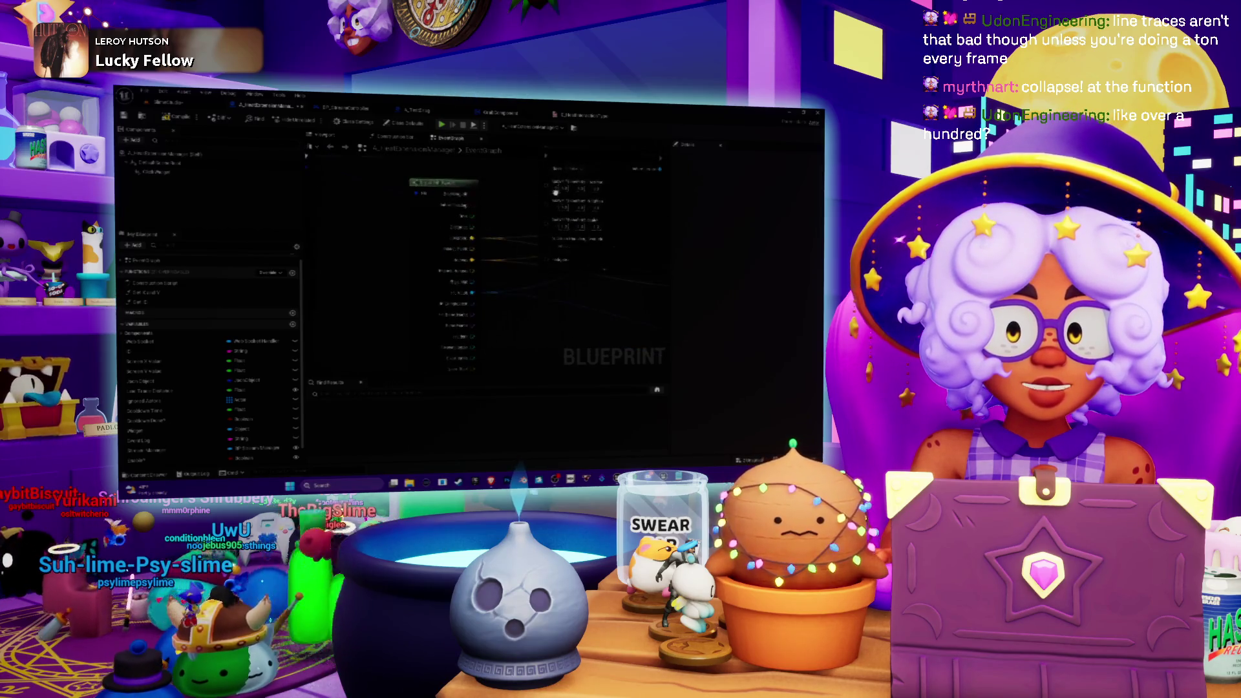
scroll(554, 192, down, 2)
scroll(536, 253, up, 3)
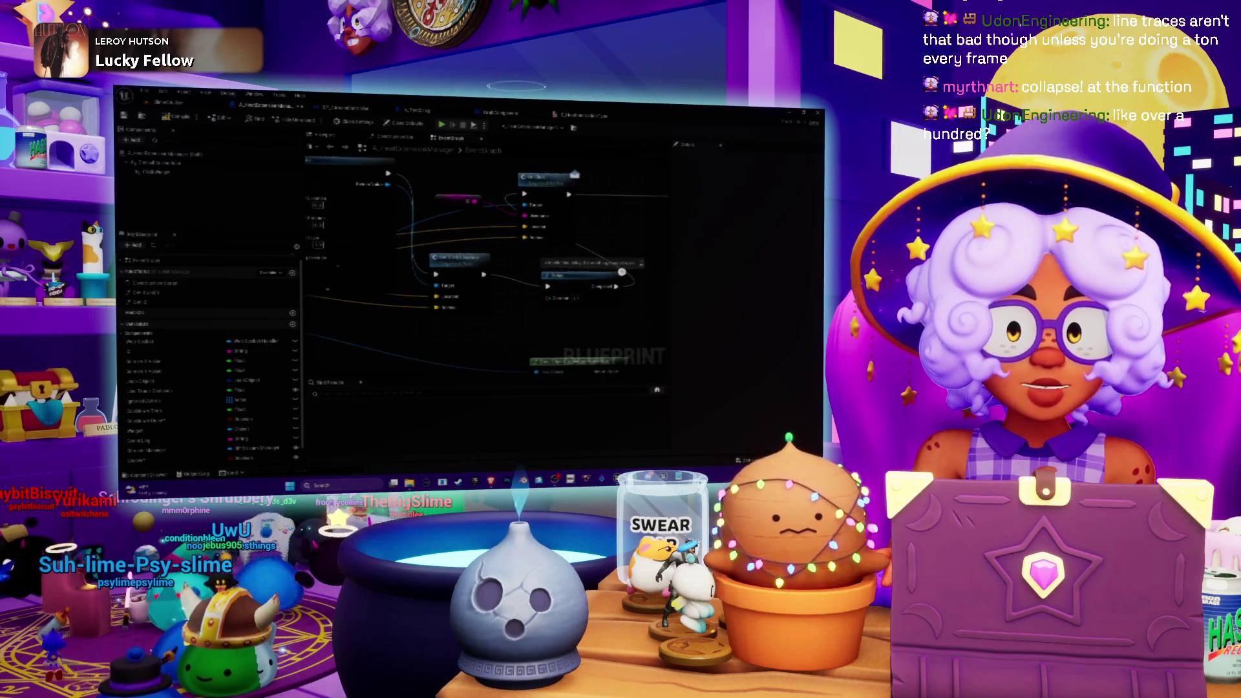
drag(485, 258, 400, 251)
scroll(538, 265, down, 4)
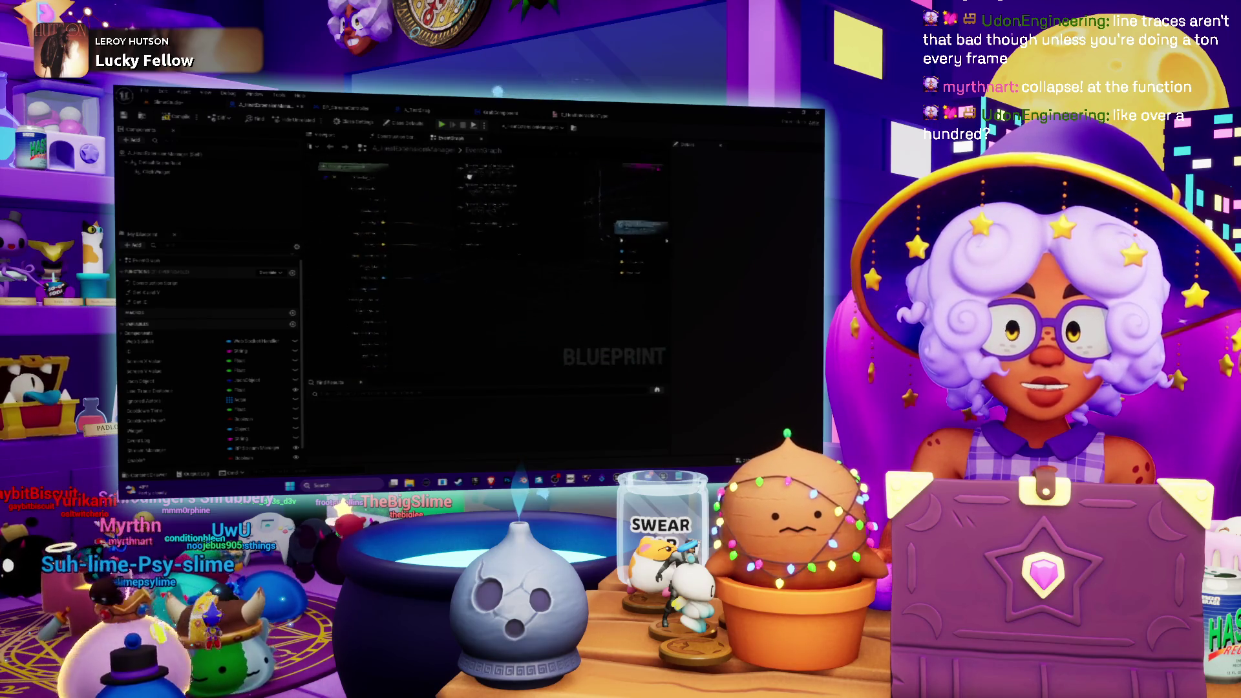
scroll(549, 294, up, 2)
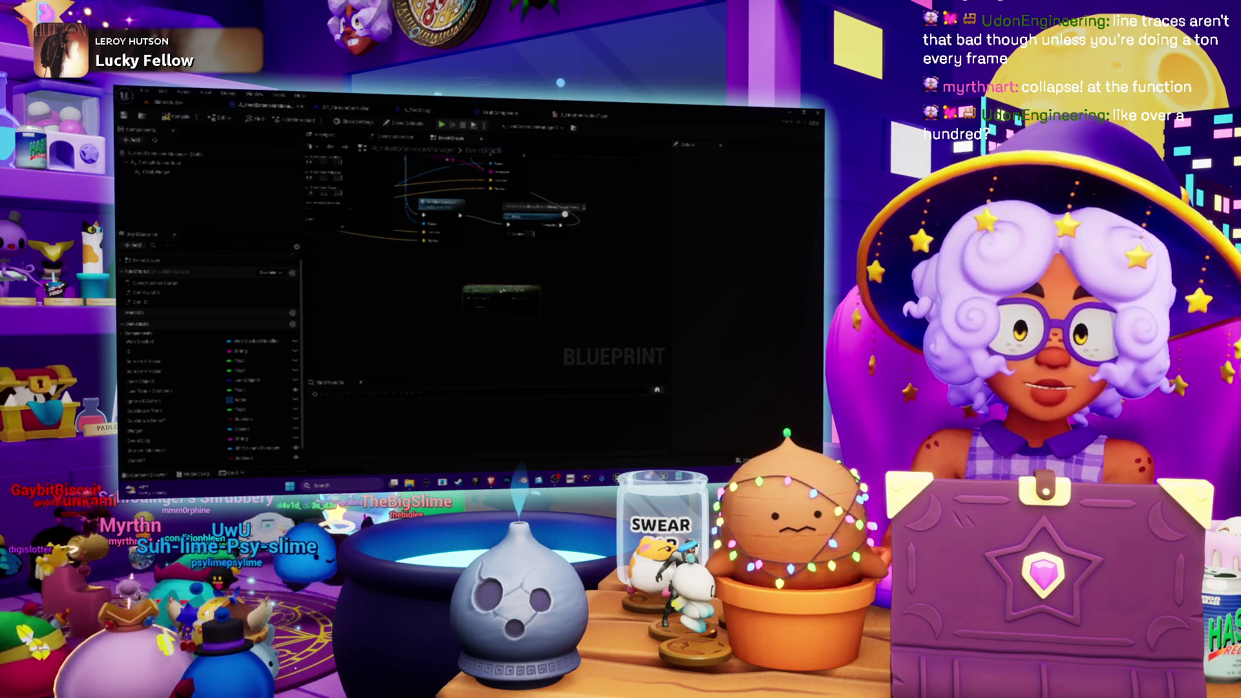
scroll(577, 302, down, 2)
scroll(577, 302, up, 3)
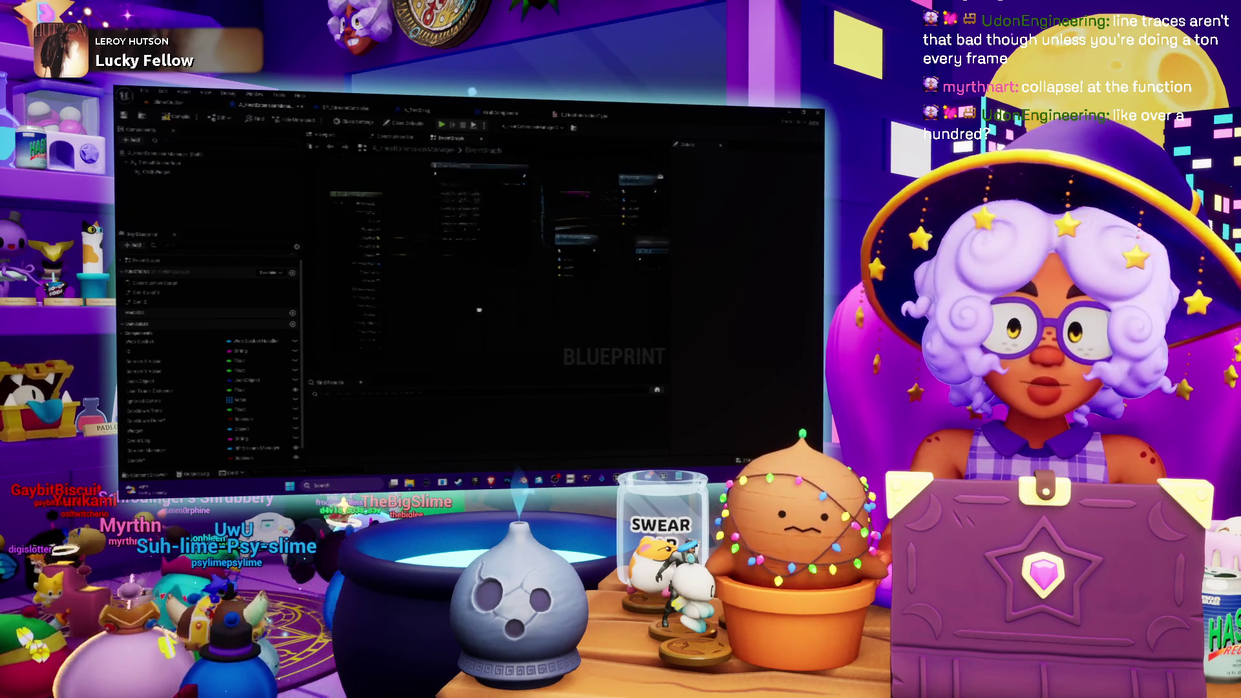
drag(599, 329, 594, 308)
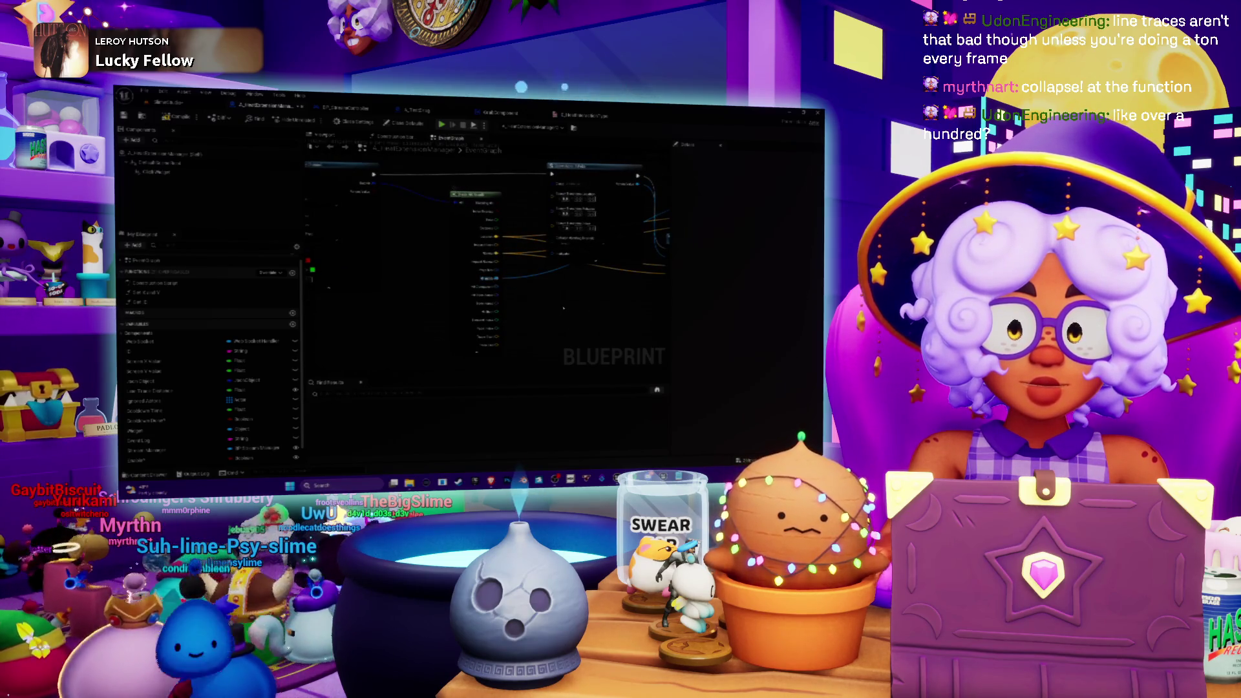
drag(497, 283, 452, 296)
mouse_move(376, 265)
mouse_down()
mouse_move(488, 287)
mouse_move(446, 295)
mouse_up()
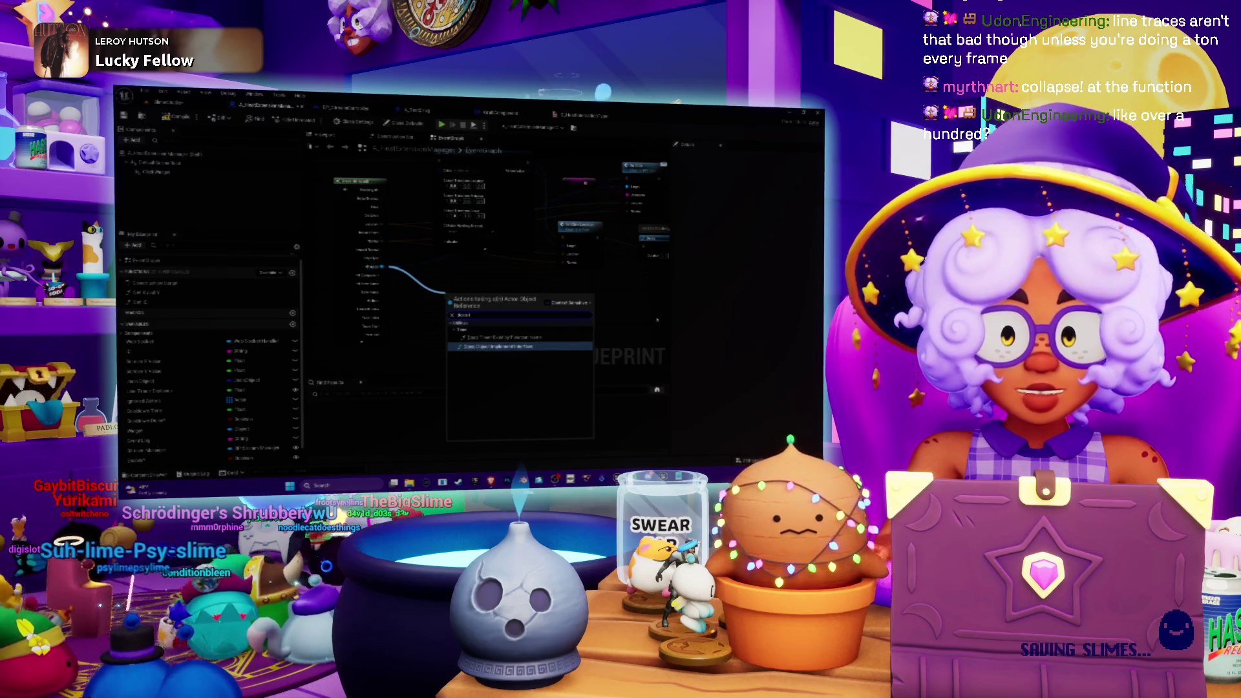
Add a Cast node on the actor reference wire targeting the interface class, and position it
click(499, 347)
scroll(495, 343, up, 2)
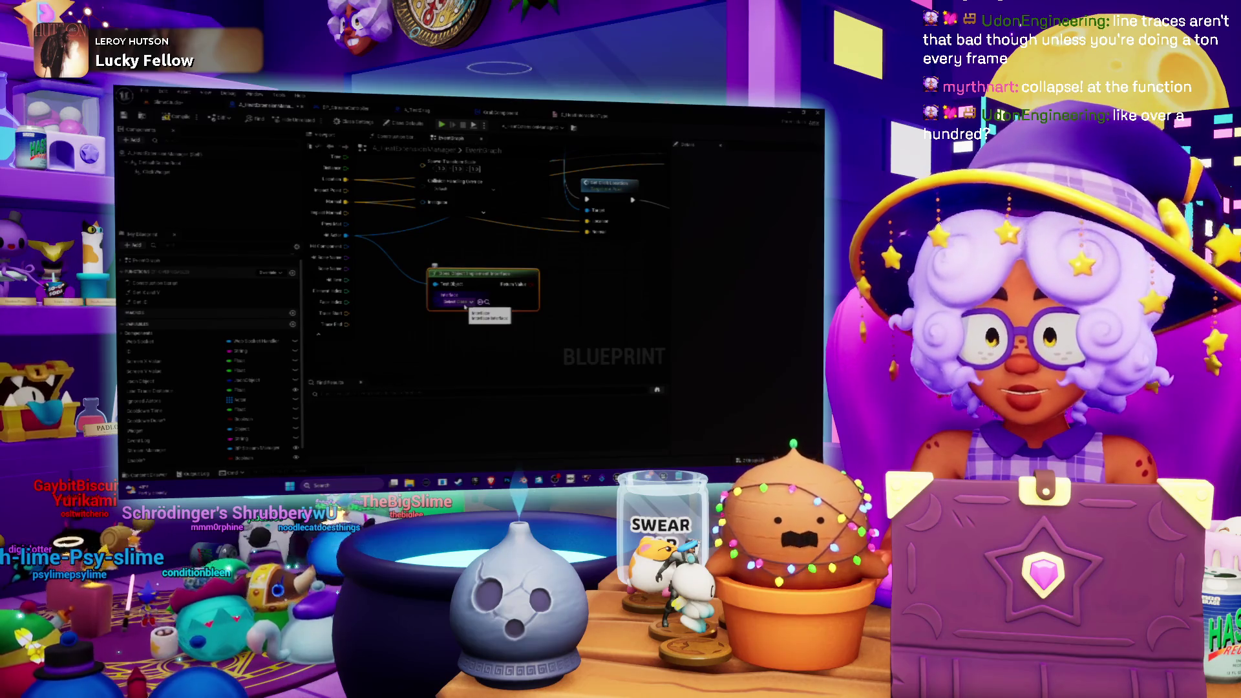
click(463, 301)
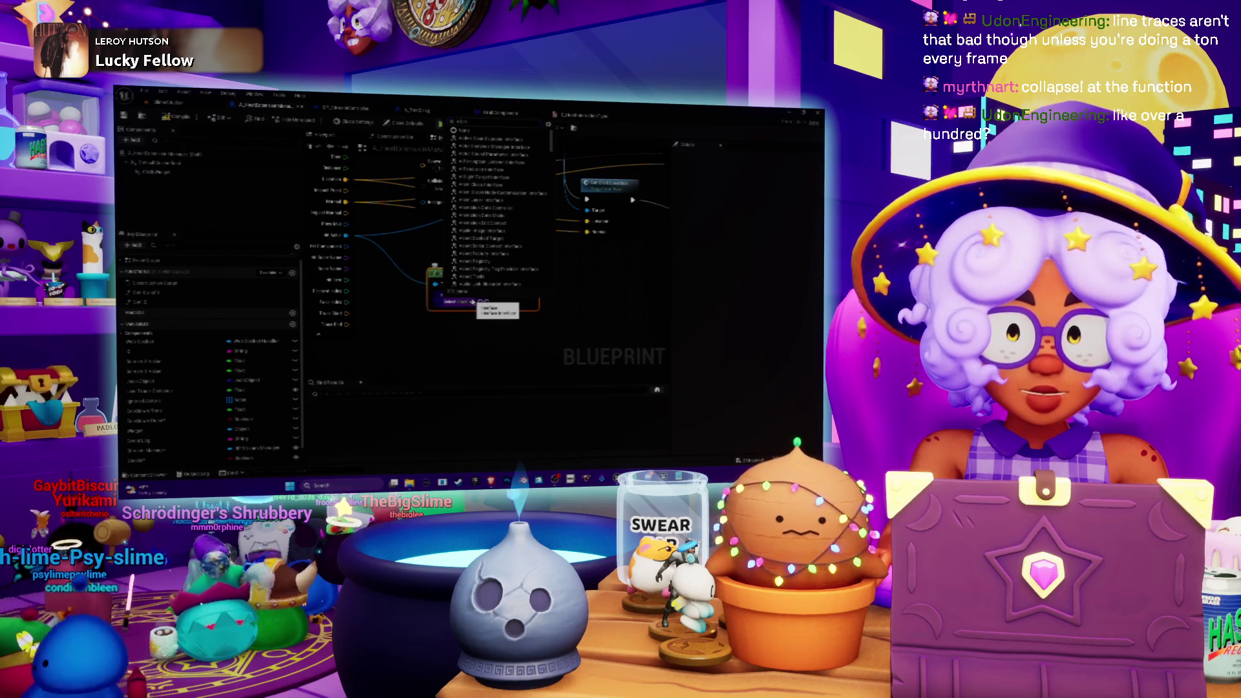
click(476, 283)
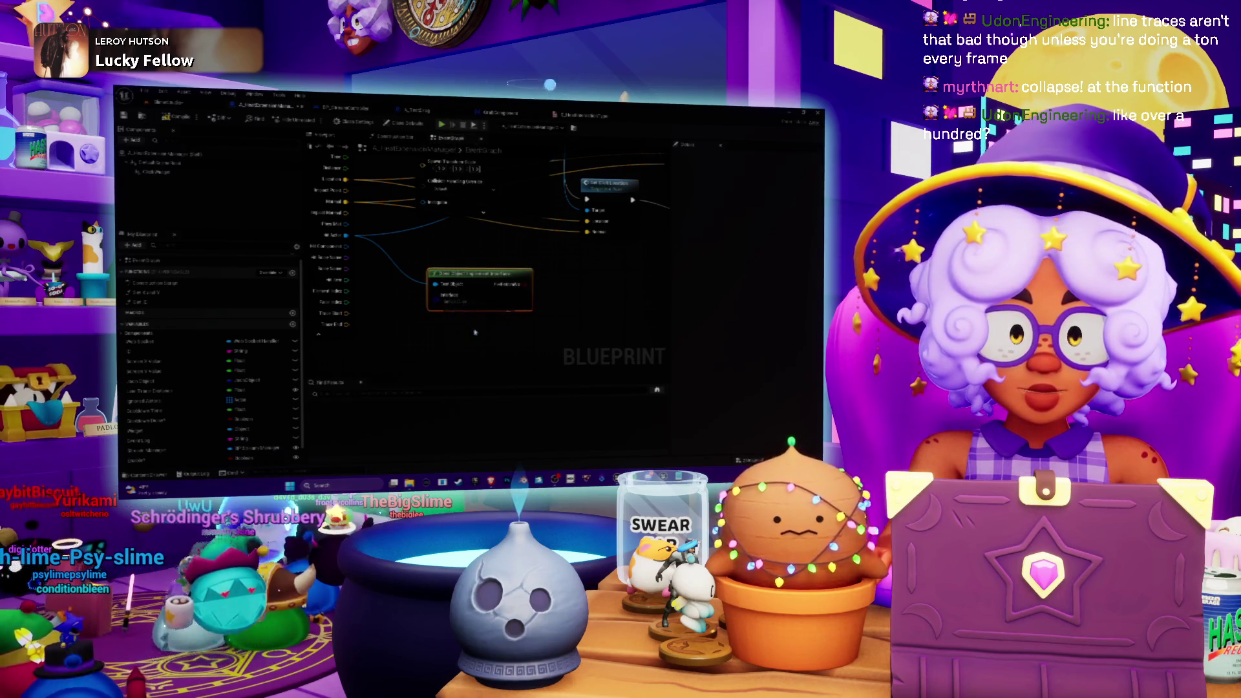
drag(479, 266, 541, 288)
click(526, 210)
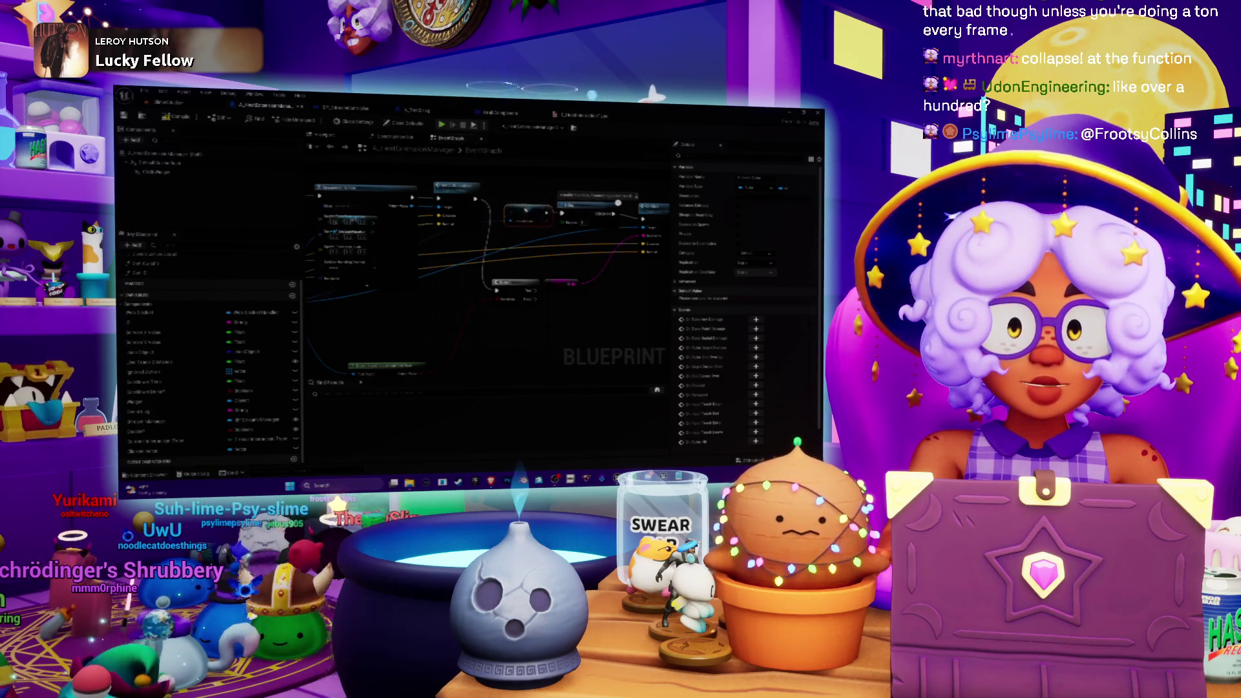
drag(617, 202, 595, 212)
click(596, 212)
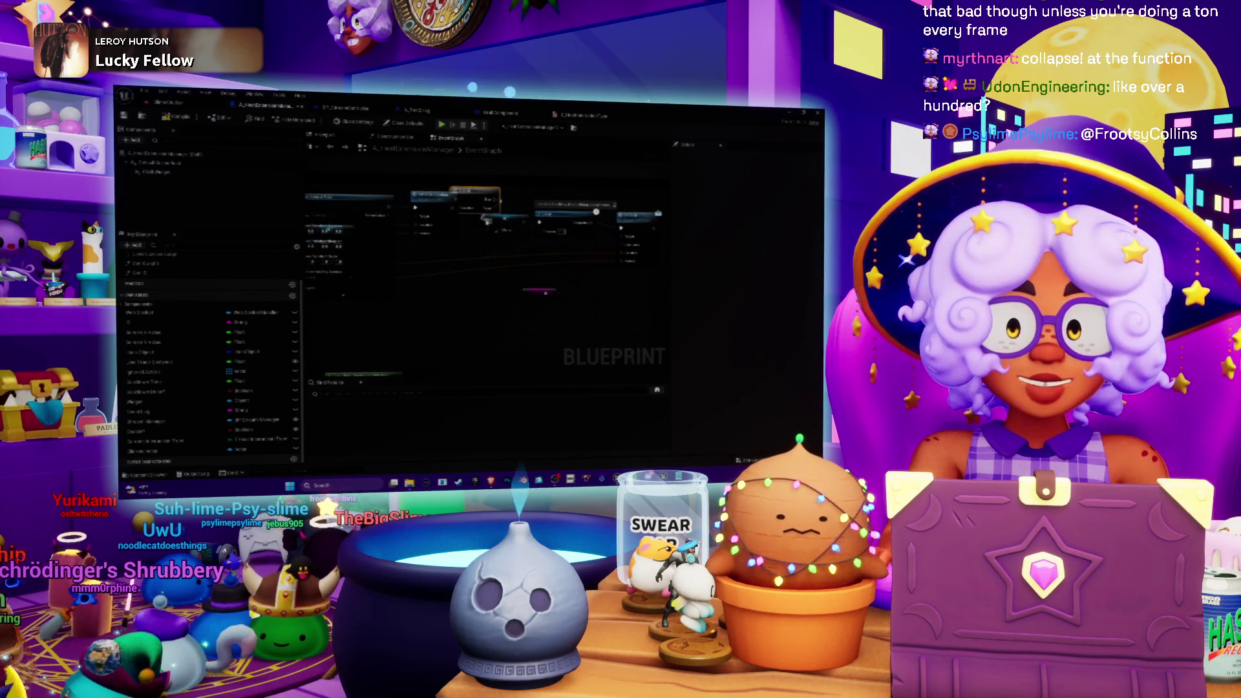
scroll(595, 212, down, 3)
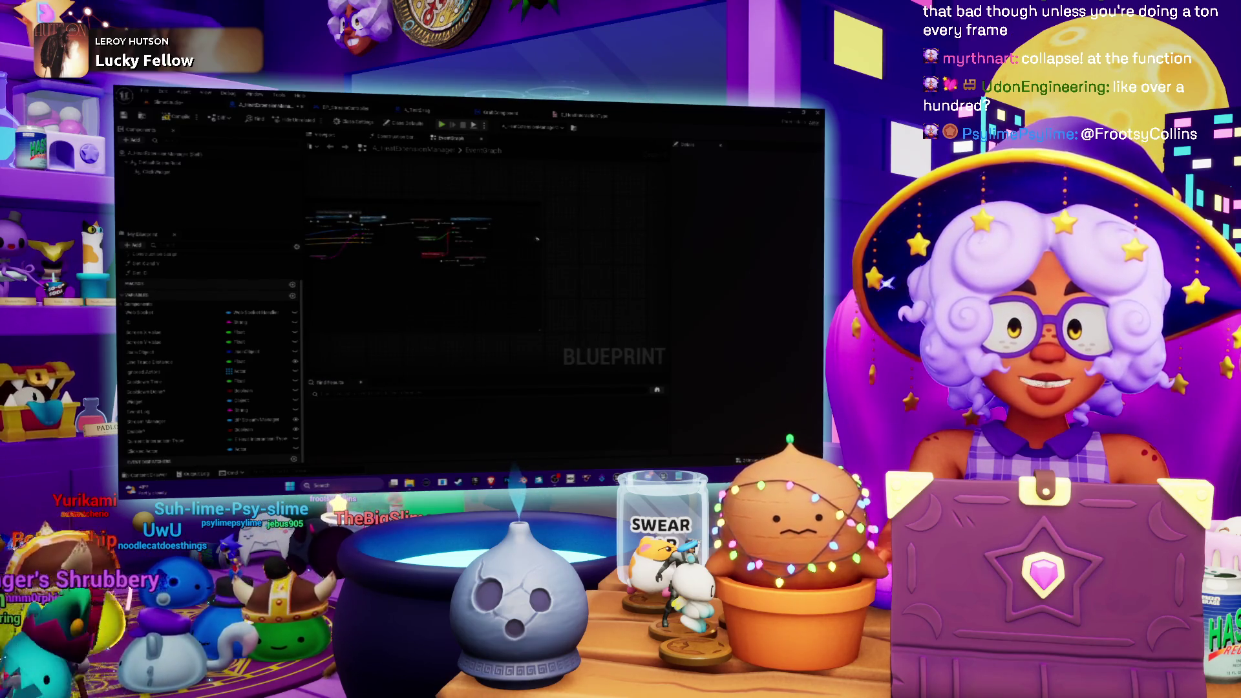
scroll(533, 265, up, 2)
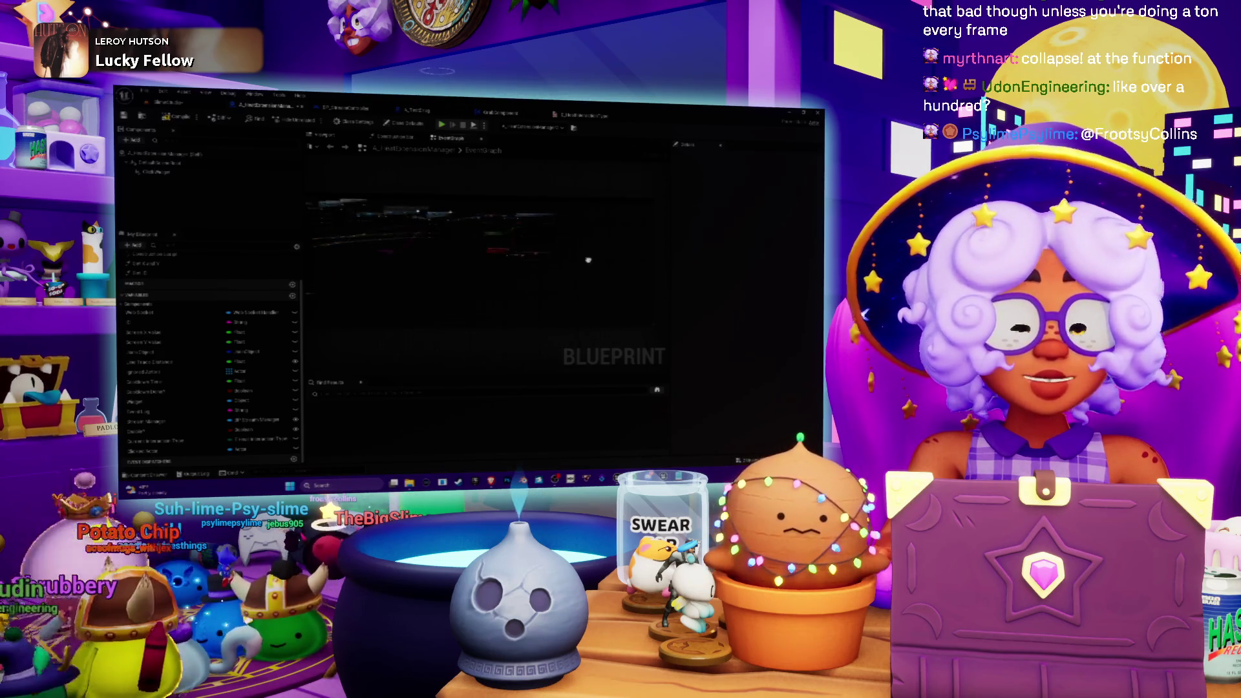
click(473, 225)
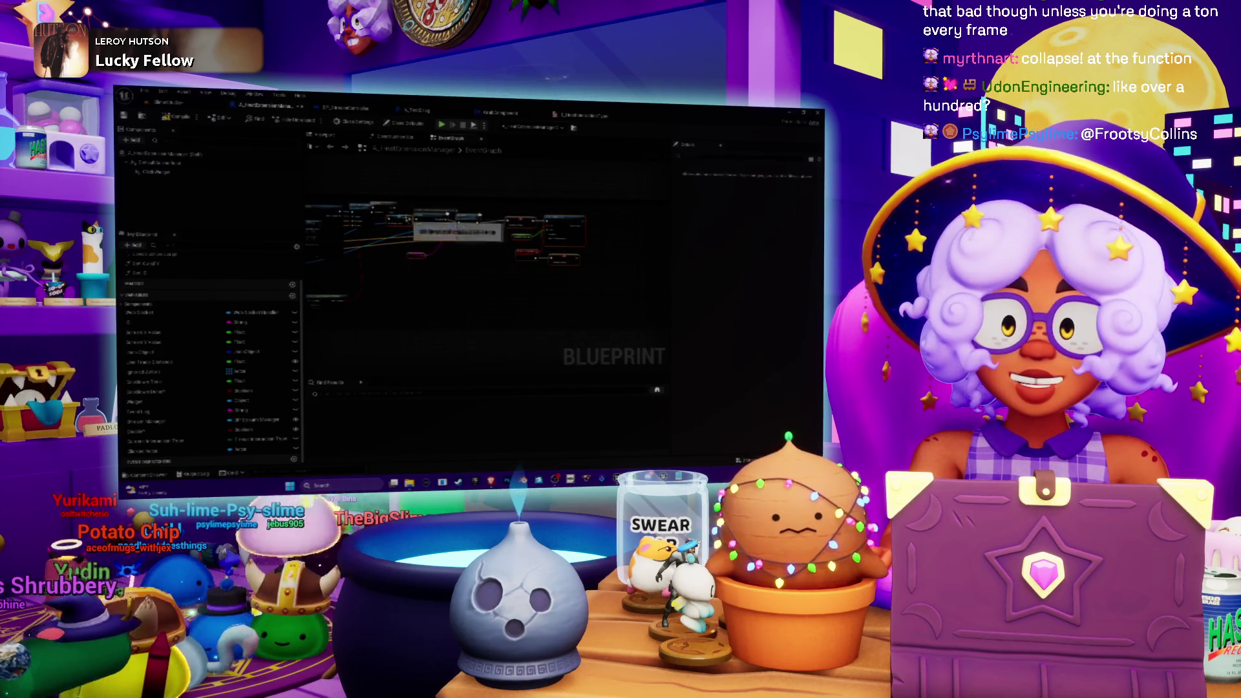
scroll(472, 224, up, 1)
scroll(473, 225, up, 2)
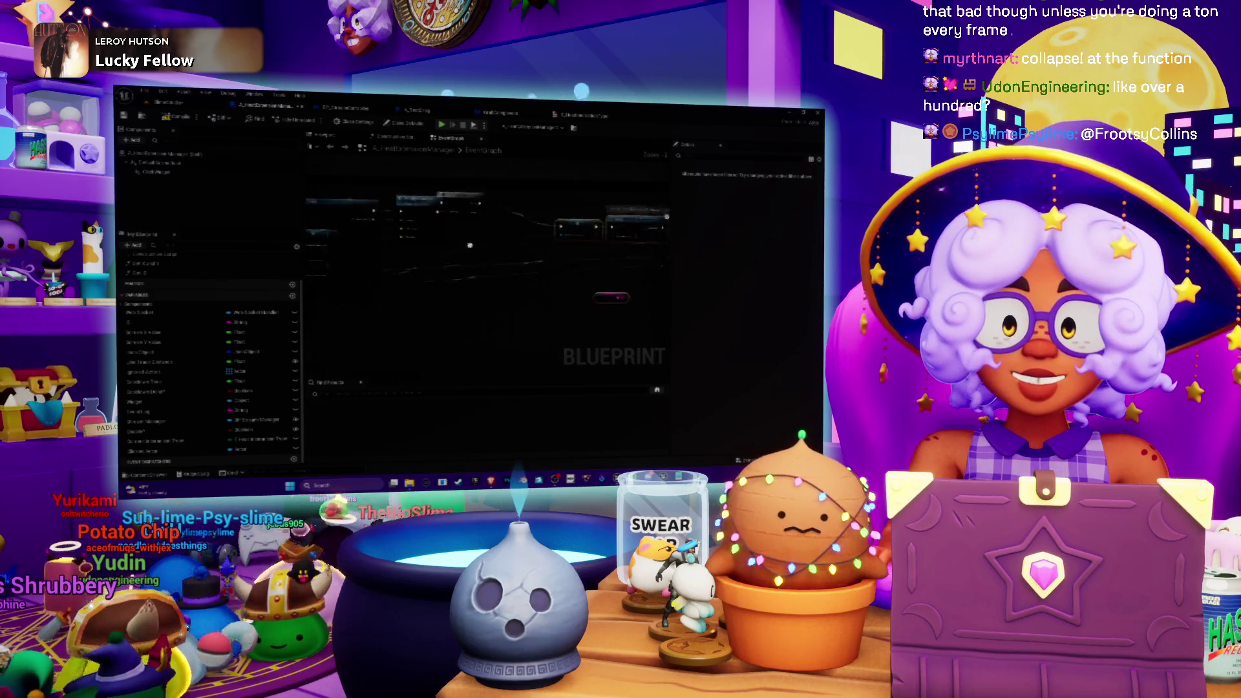
click(508, 229)
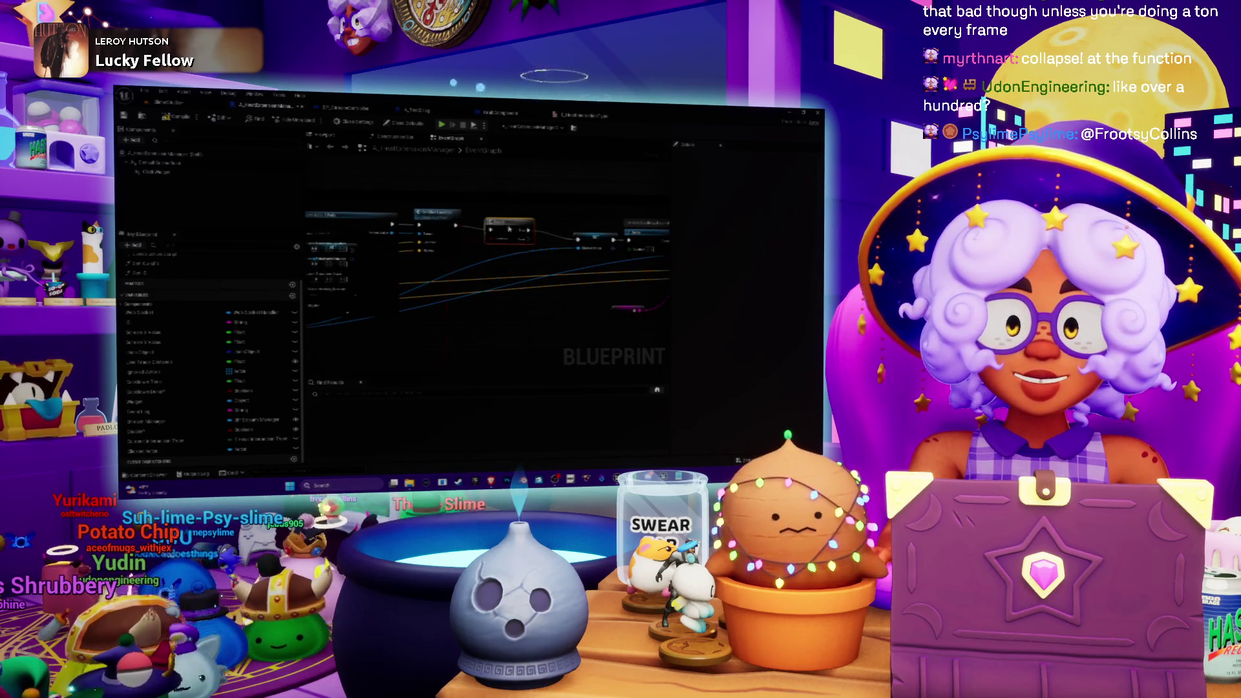
drag(509, 229, 503, 179)
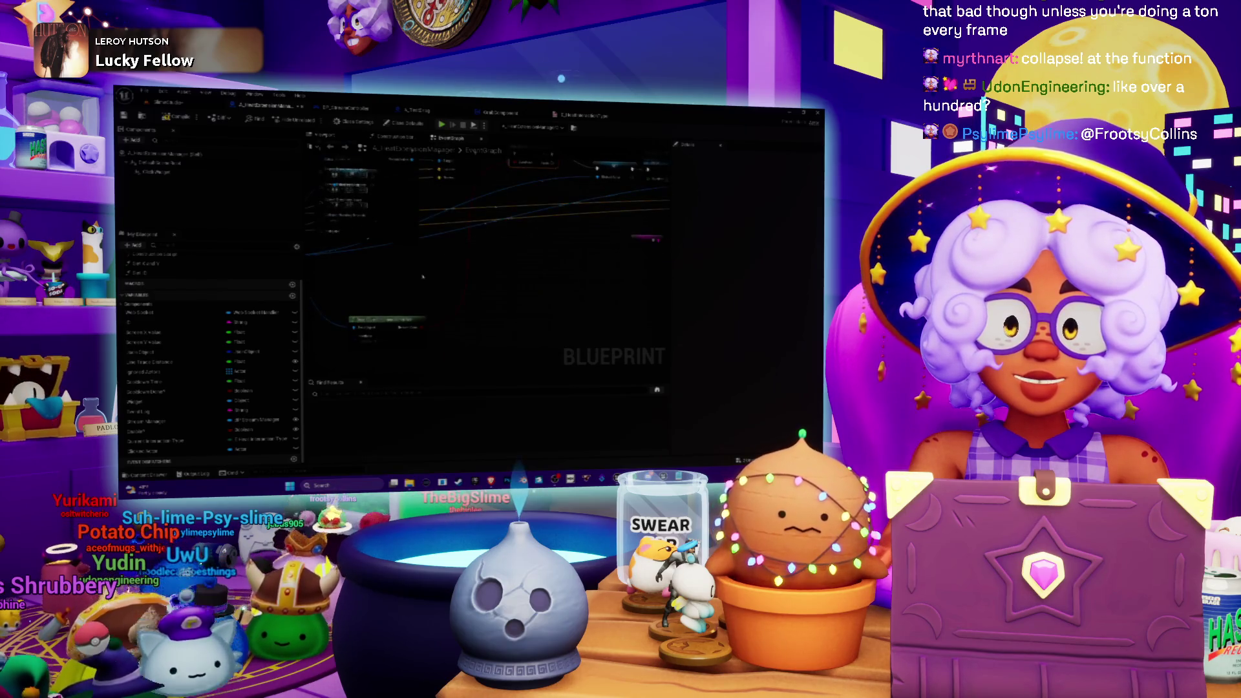
drag(413, 303, 284, 371)
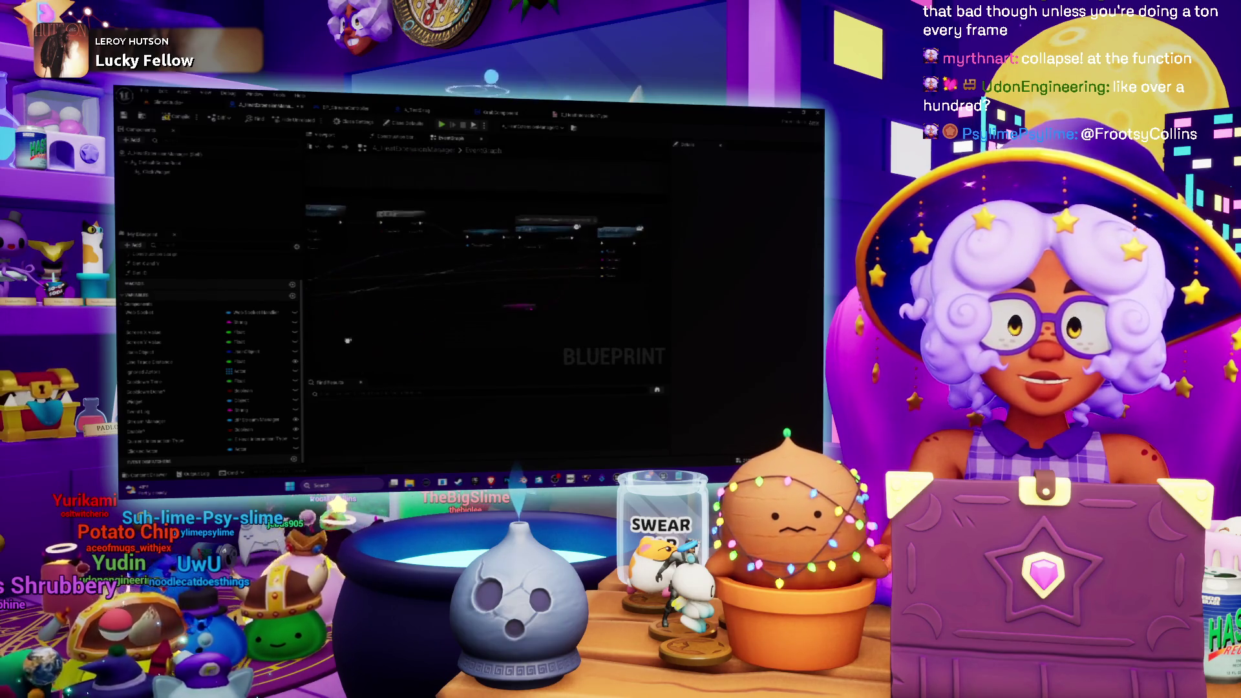
click(475, 226)
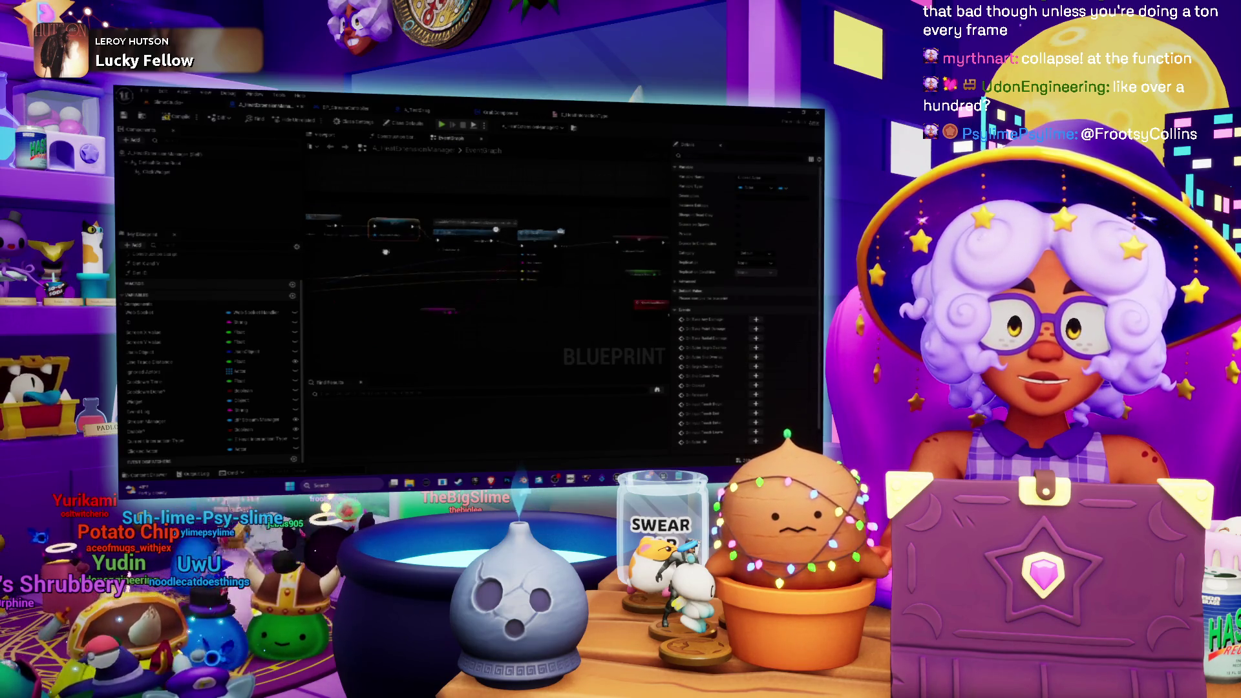
mouse_move(478, 230)
mouse_down()
mouse_move(433, 220)
mouse_move(528, 228)
mouse_up()
scroll(528, 228, down, 3)
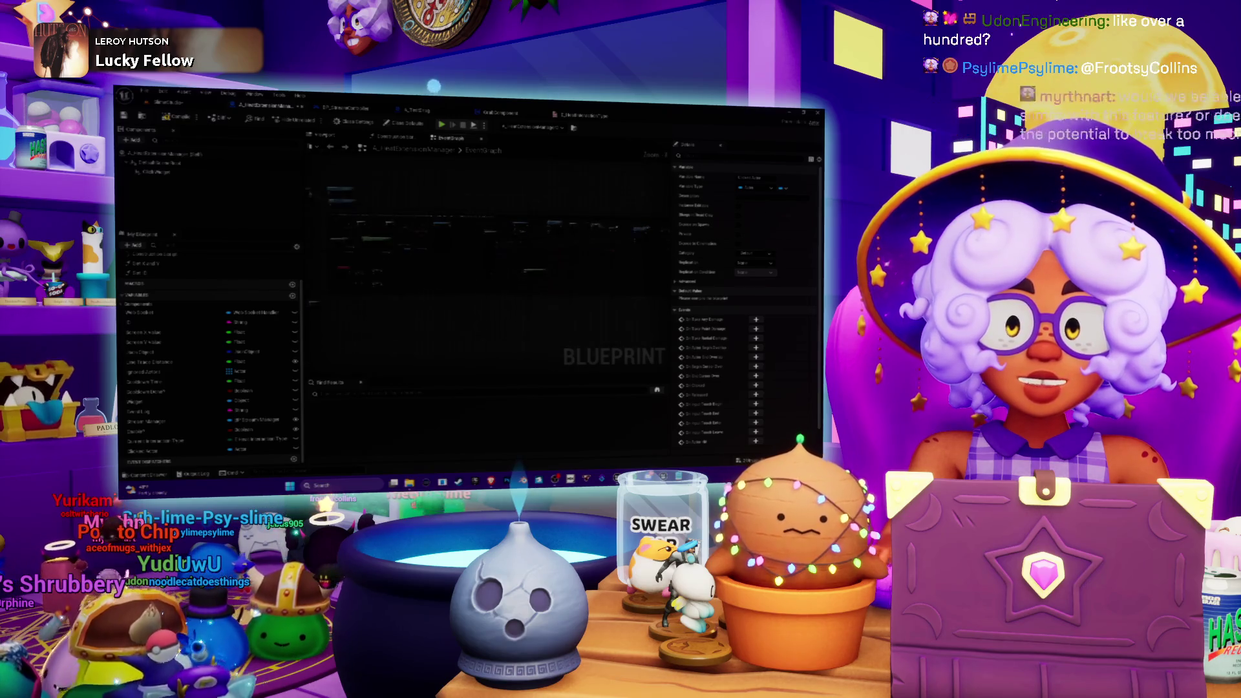
scroll(472, 274, down, 2)
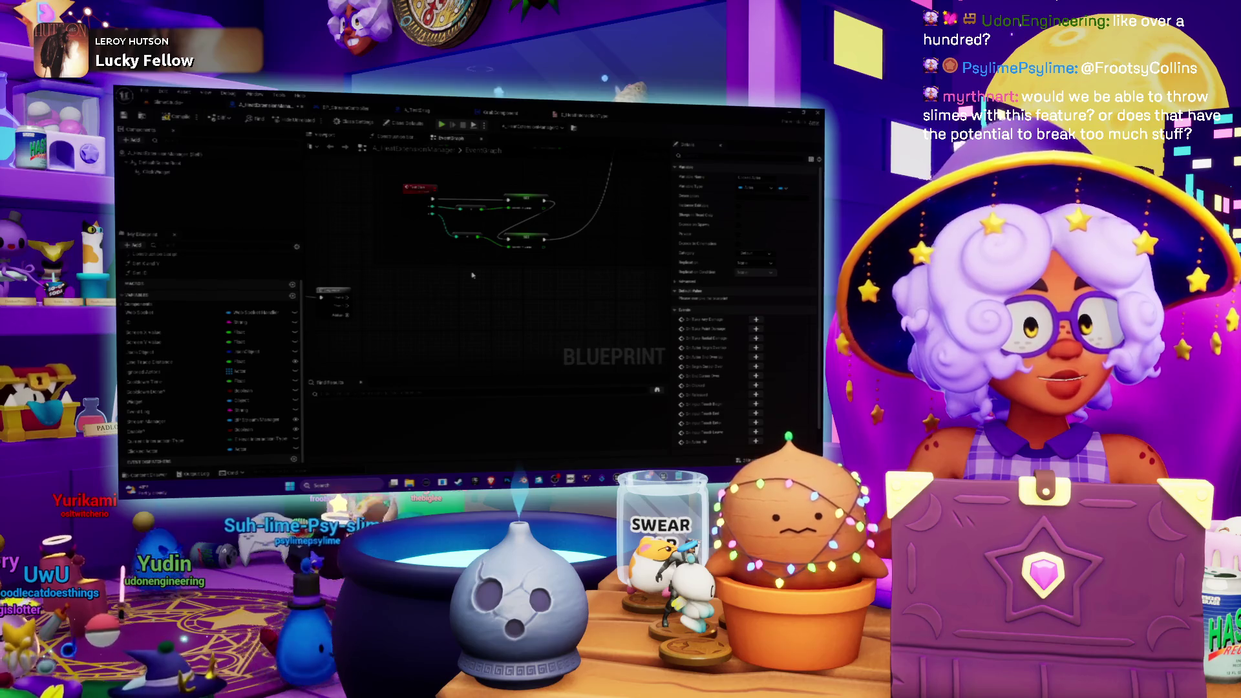
drag(472, 275, 502, 309)
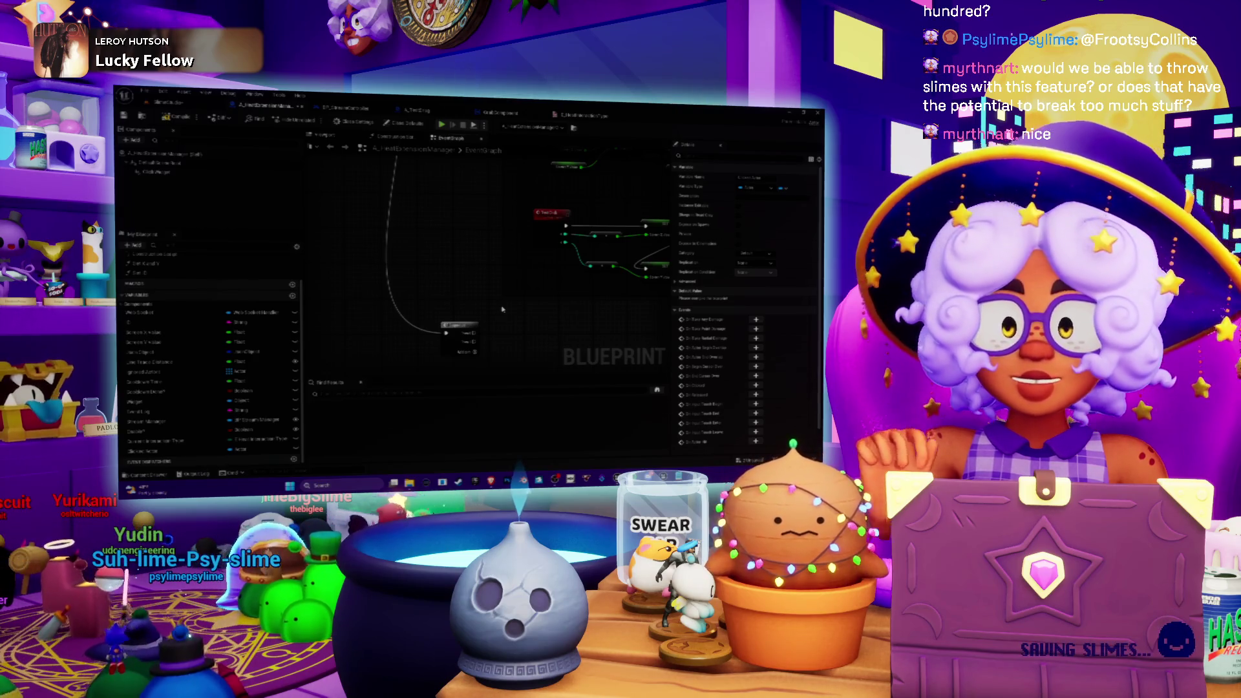
scroll(469, 362, down, 2)
scroll(417, 272, up, 3)
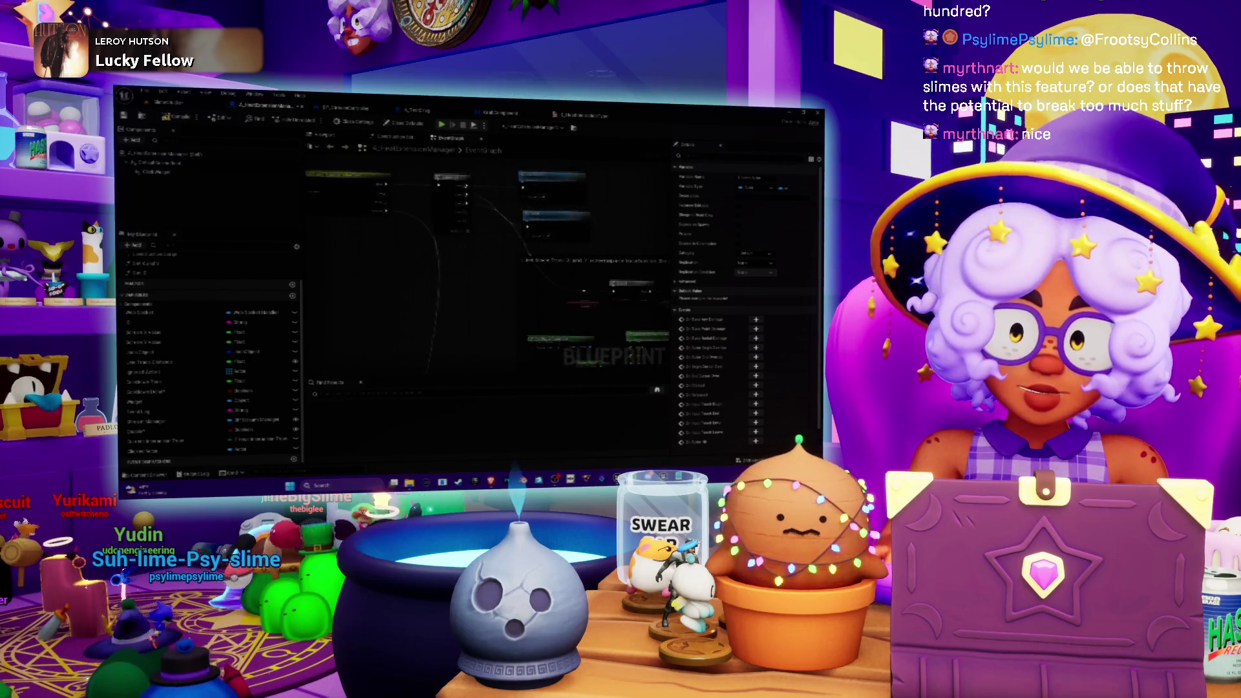
scroll(416, 272, down, 3)
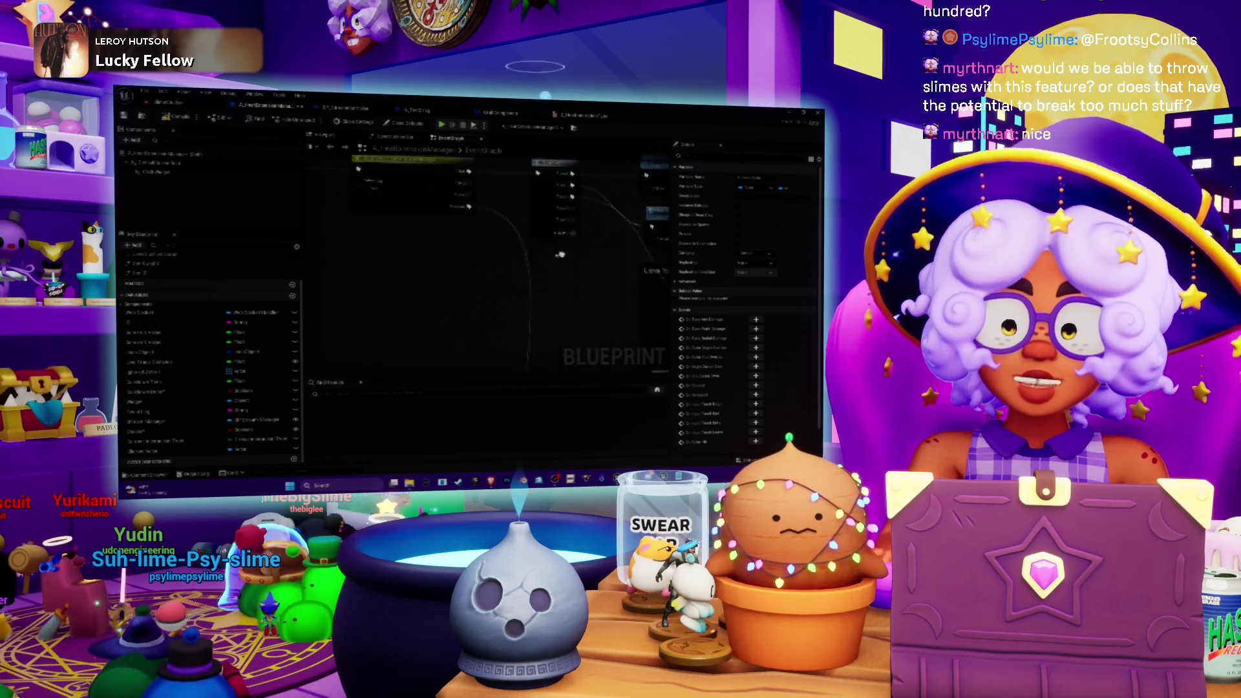
scroll(409, 273, up, 2)
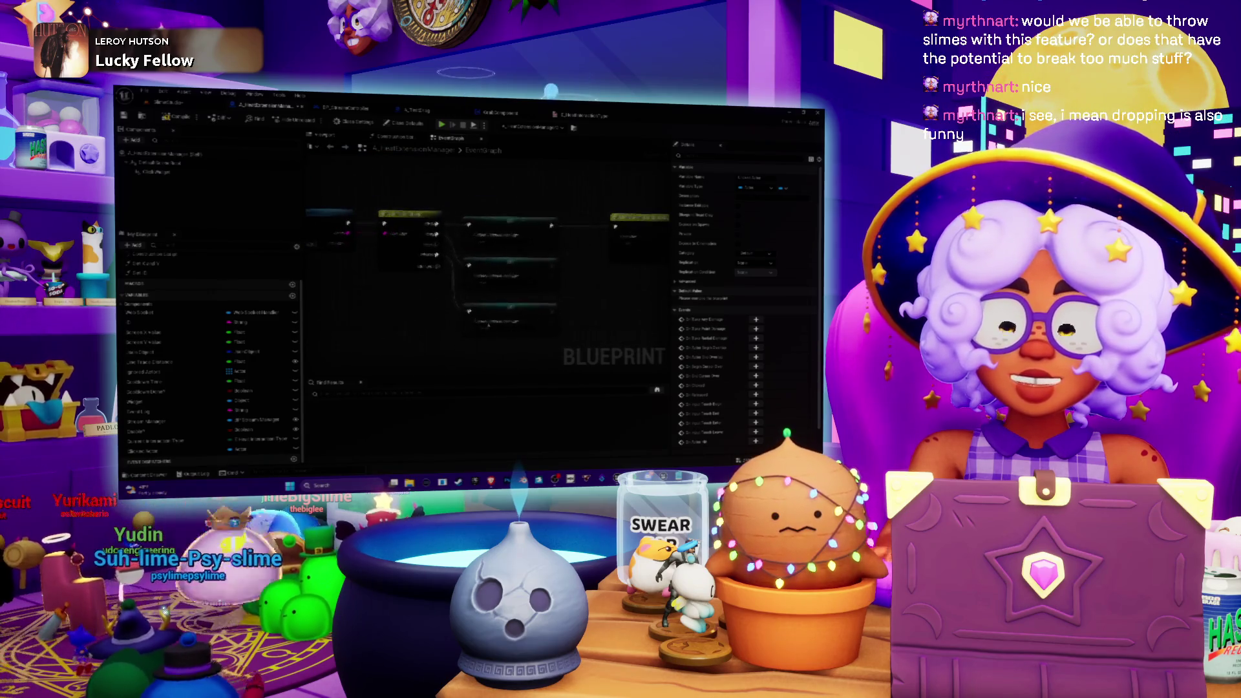
scroll(480, 286, up, 2)
scroll(485, 290, up, 1)
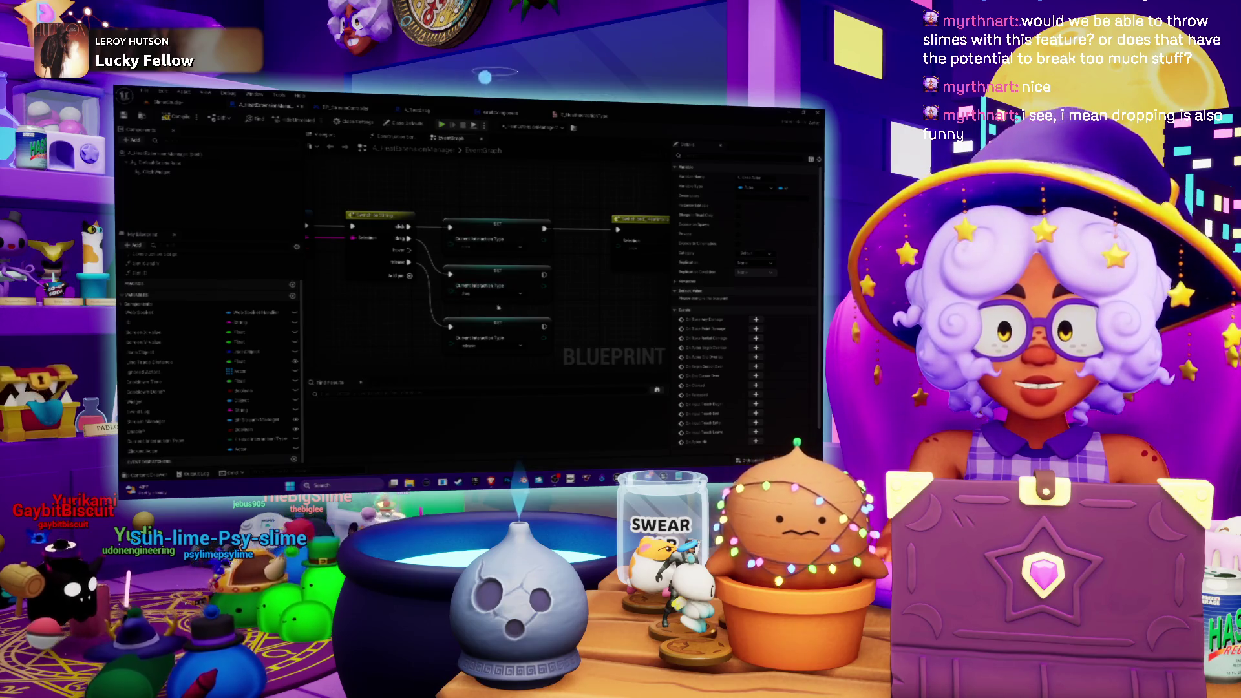
Drag a variable from My Blueprint into the event graph as a Get node
drag(496, 294, 476, 283)
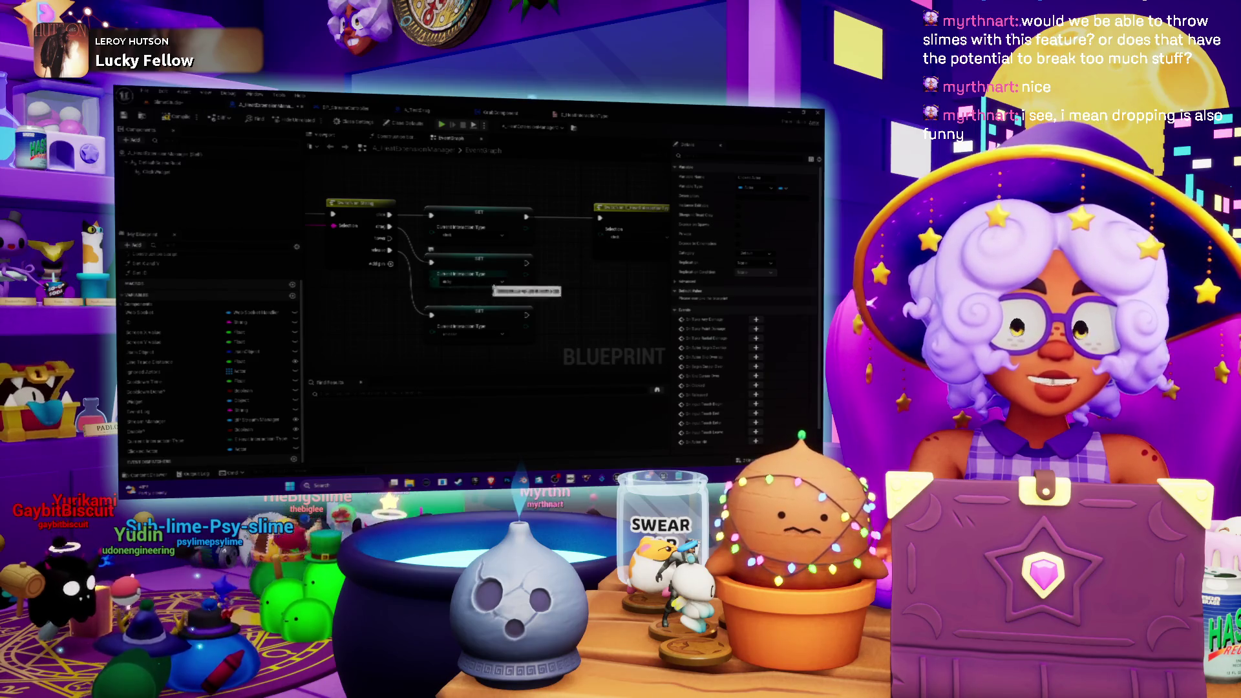
drag(436, 282, 365, 278)
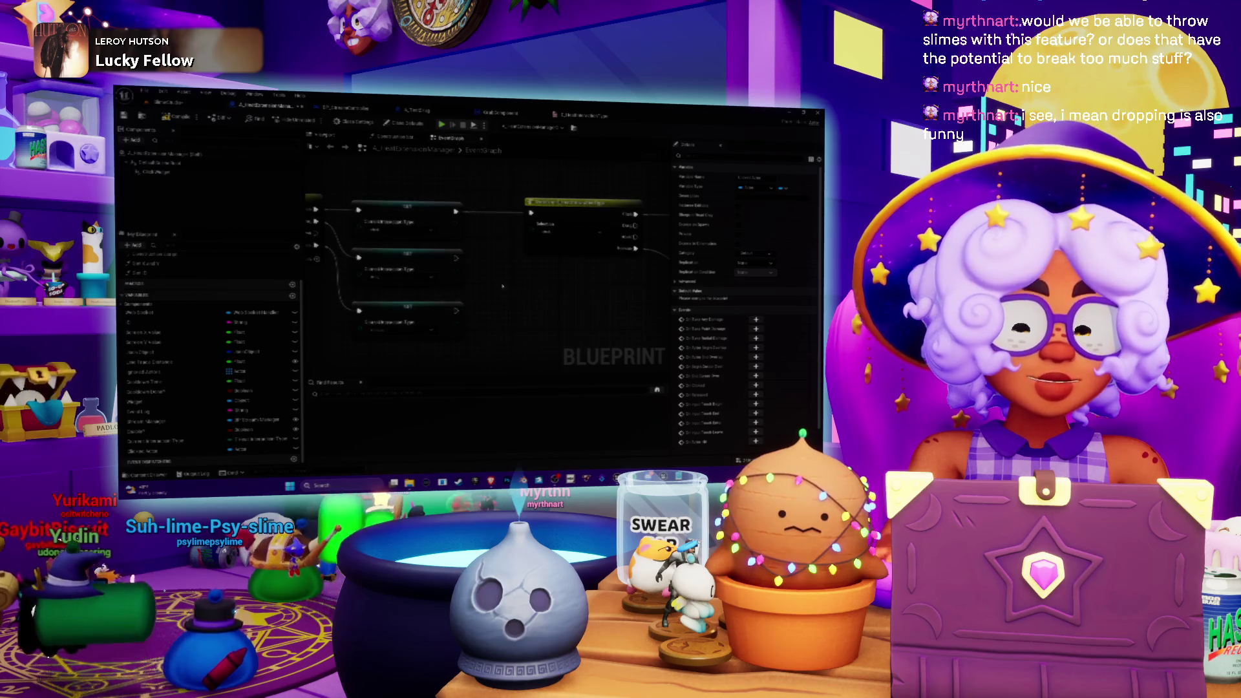
scroll(503, 286, down, 8)
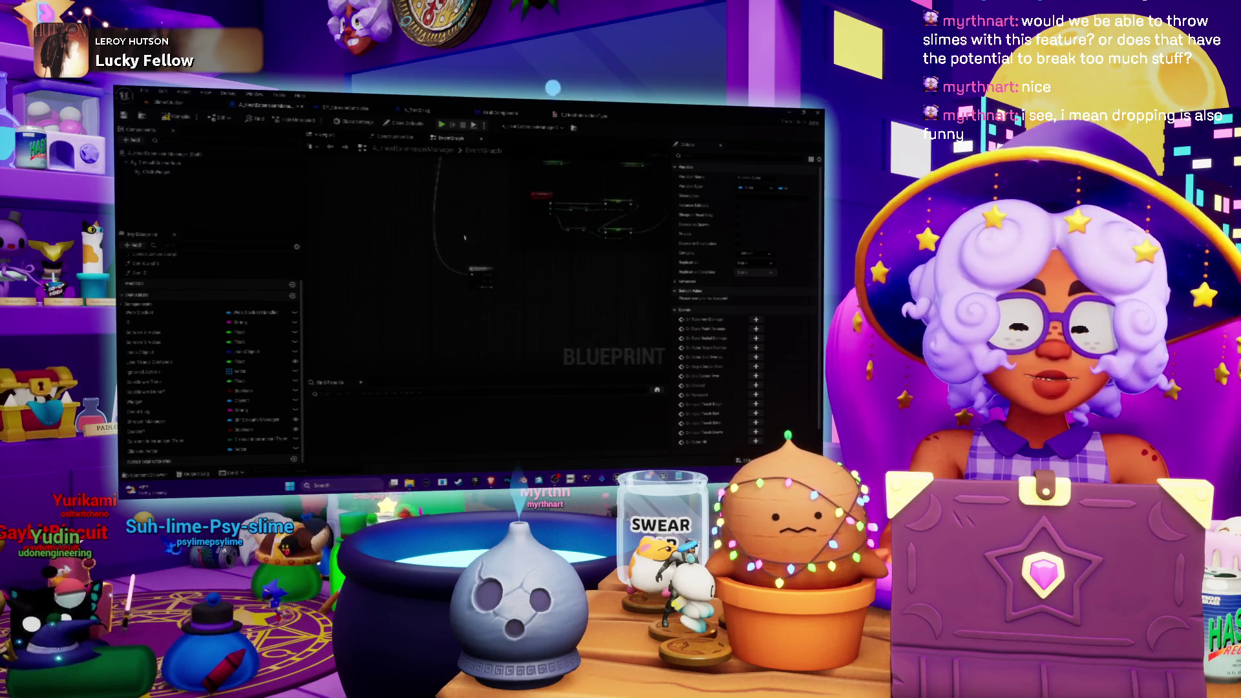
scroll(475, 362, up, 5)
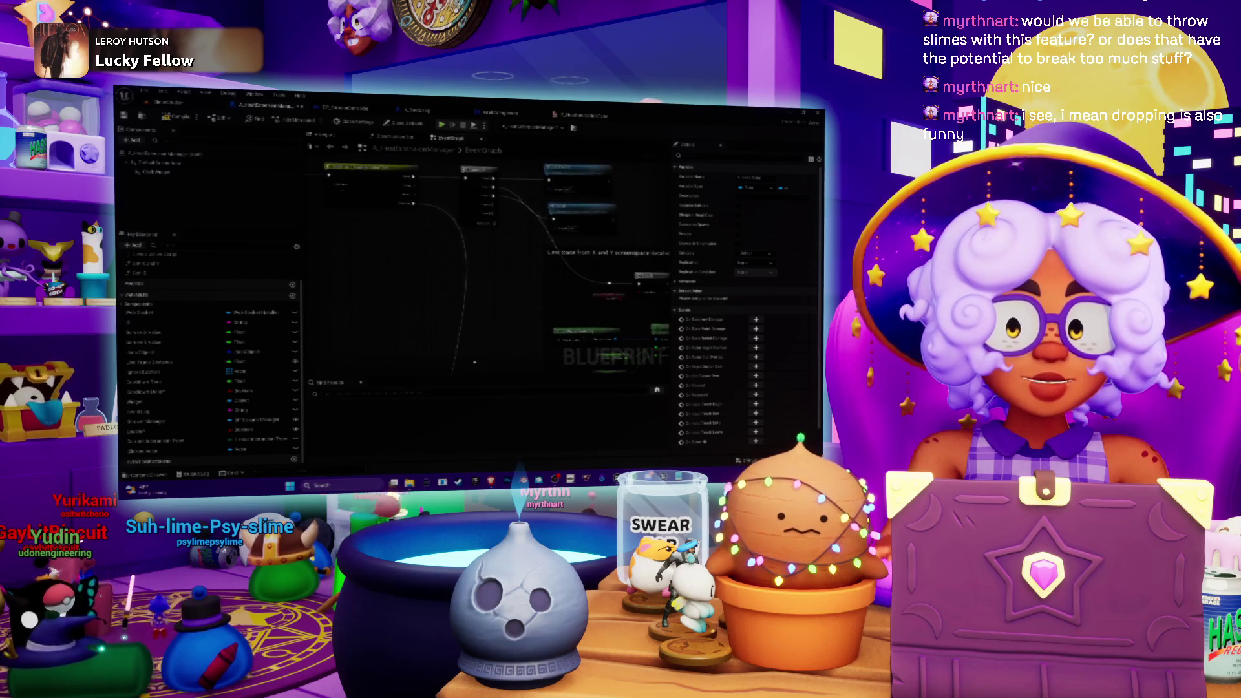
scroll(446, 273, up, 1)
scroll(455, 258, down, 5)
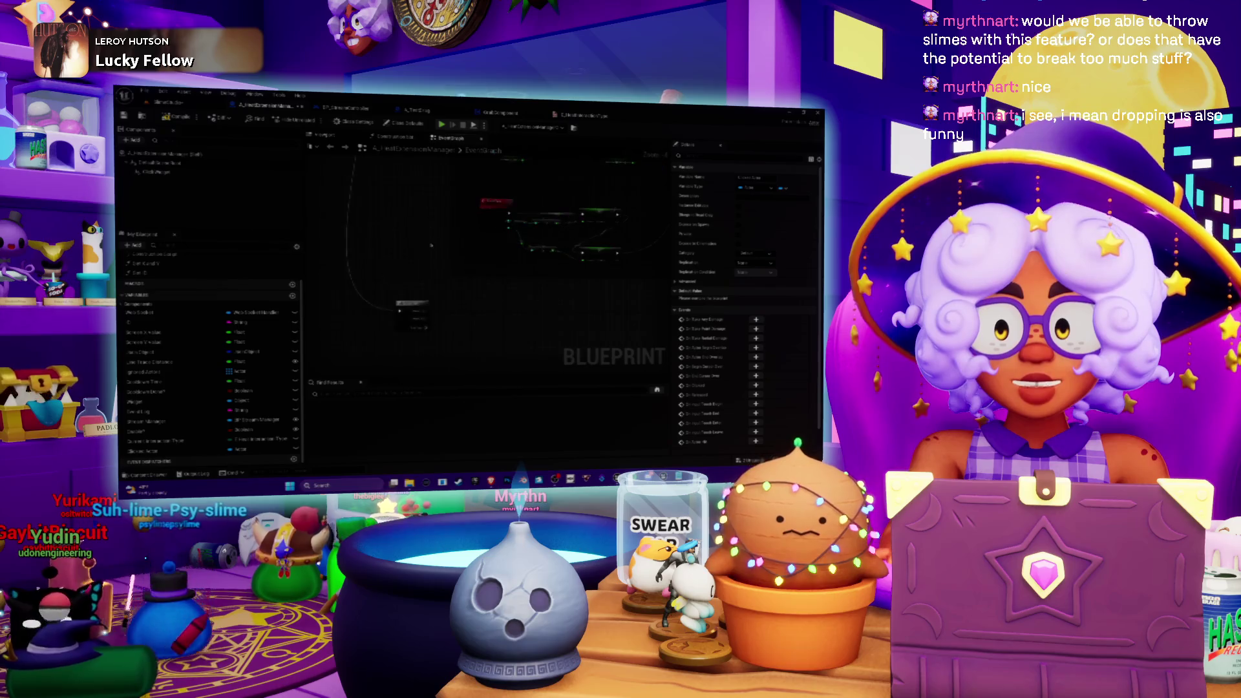
drag(431, 240, 496, 202)
drag(145, 450, 495, 301)
click(521, 321)
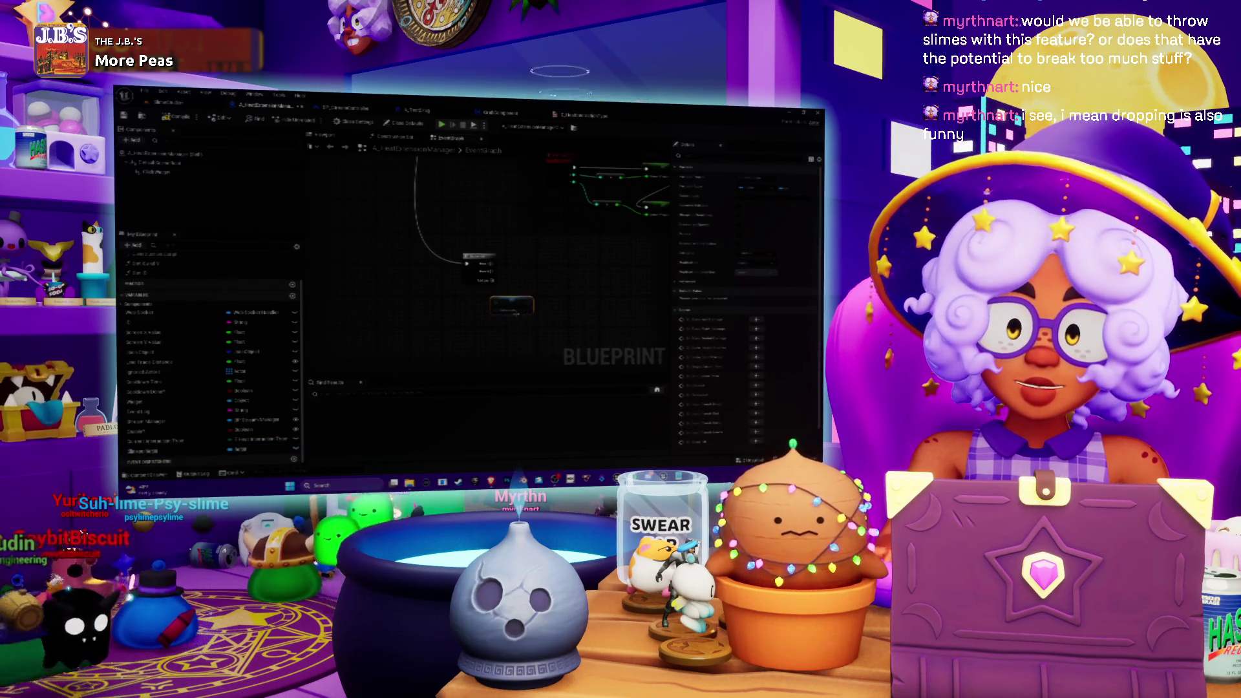
Replace the placed variable node with a fresh Get node of the same variable
key(Delete)
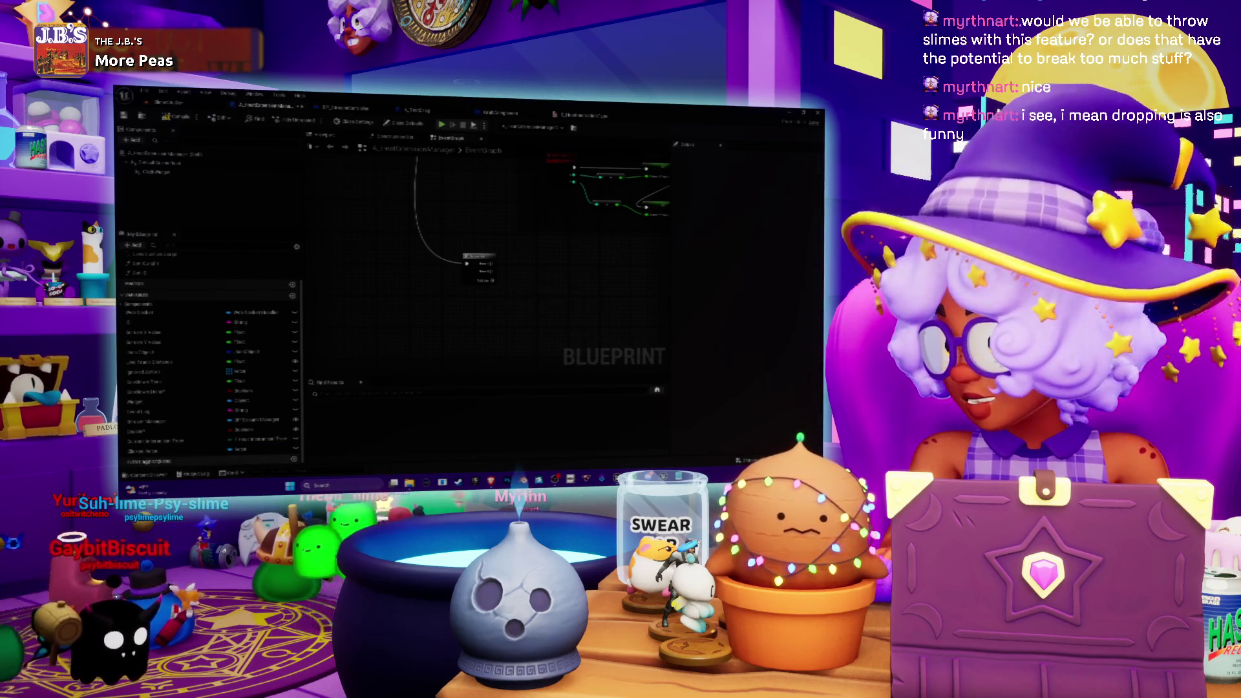
click(138, 452)
drag(530, 282, 585, 261)
click(543, 295)
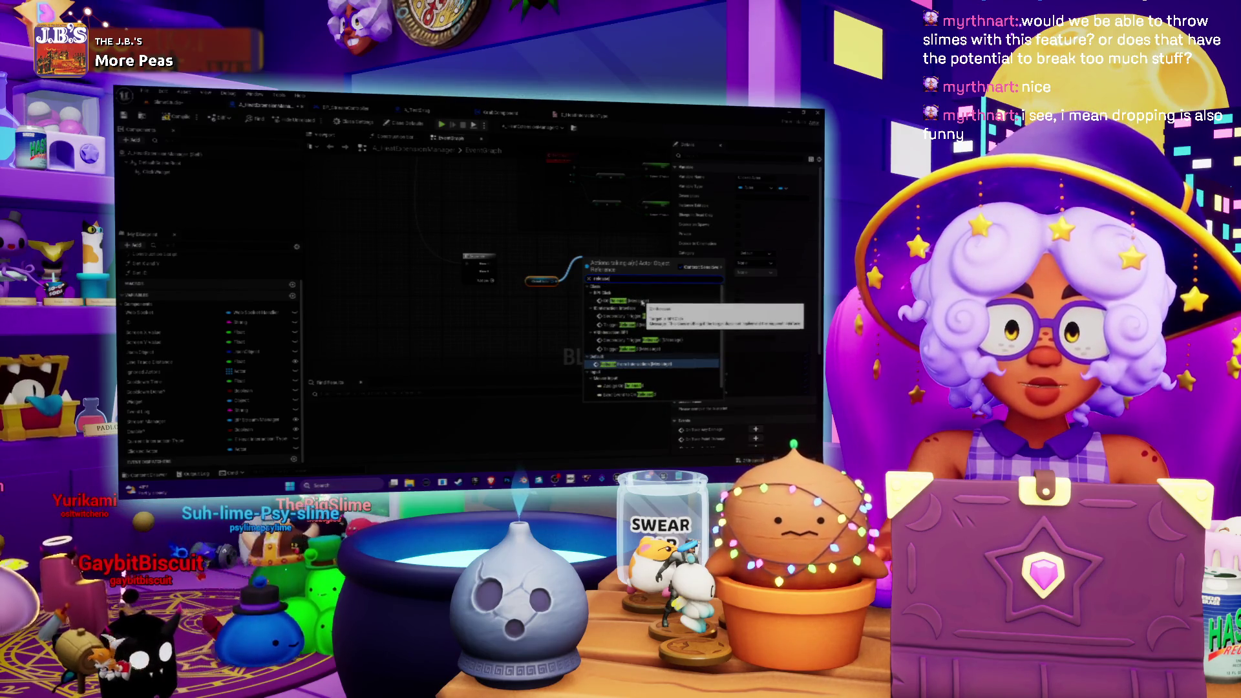
Add a cast node fed by the variable getter and nudge it into place
click(642, 302)
scroll(540, 263, up, 2)
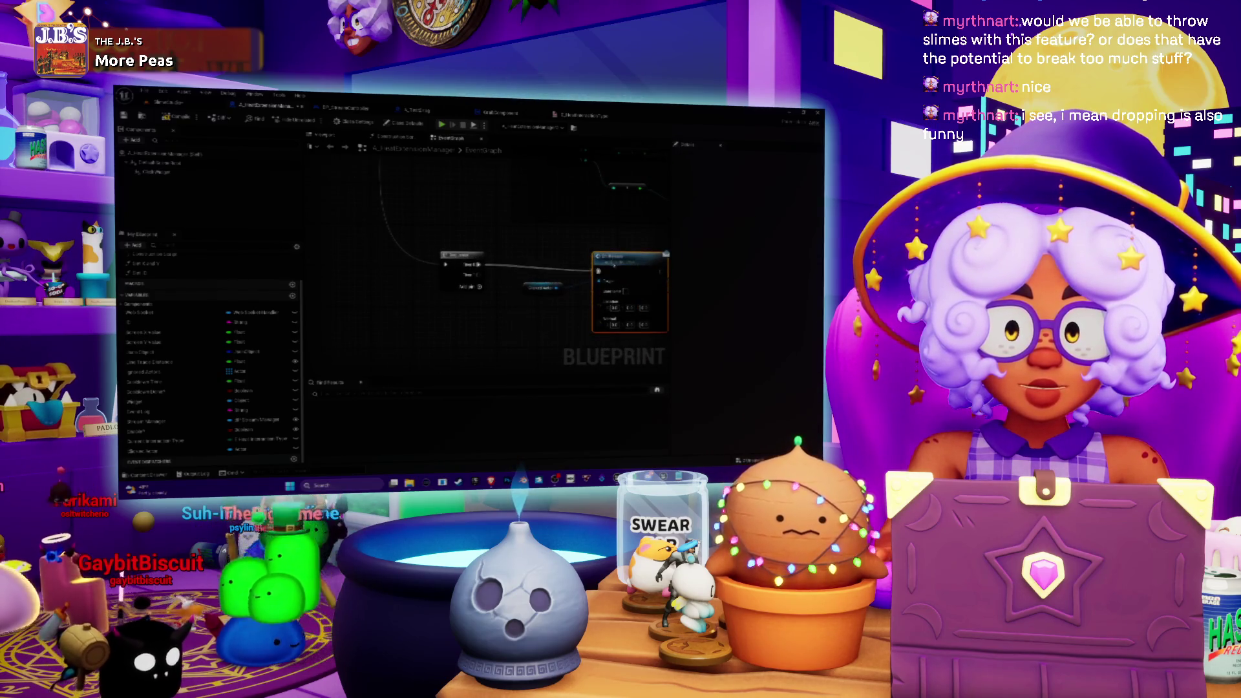
drag(611, 262, 593, 255)
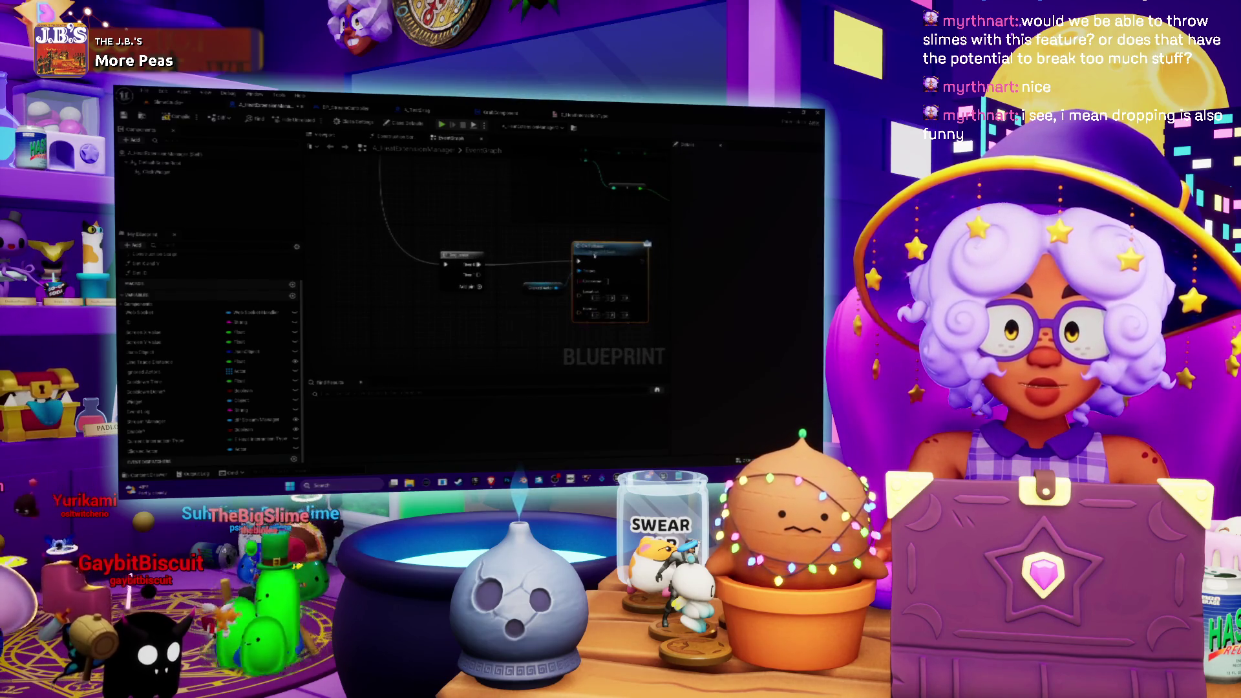
click(521, 289)
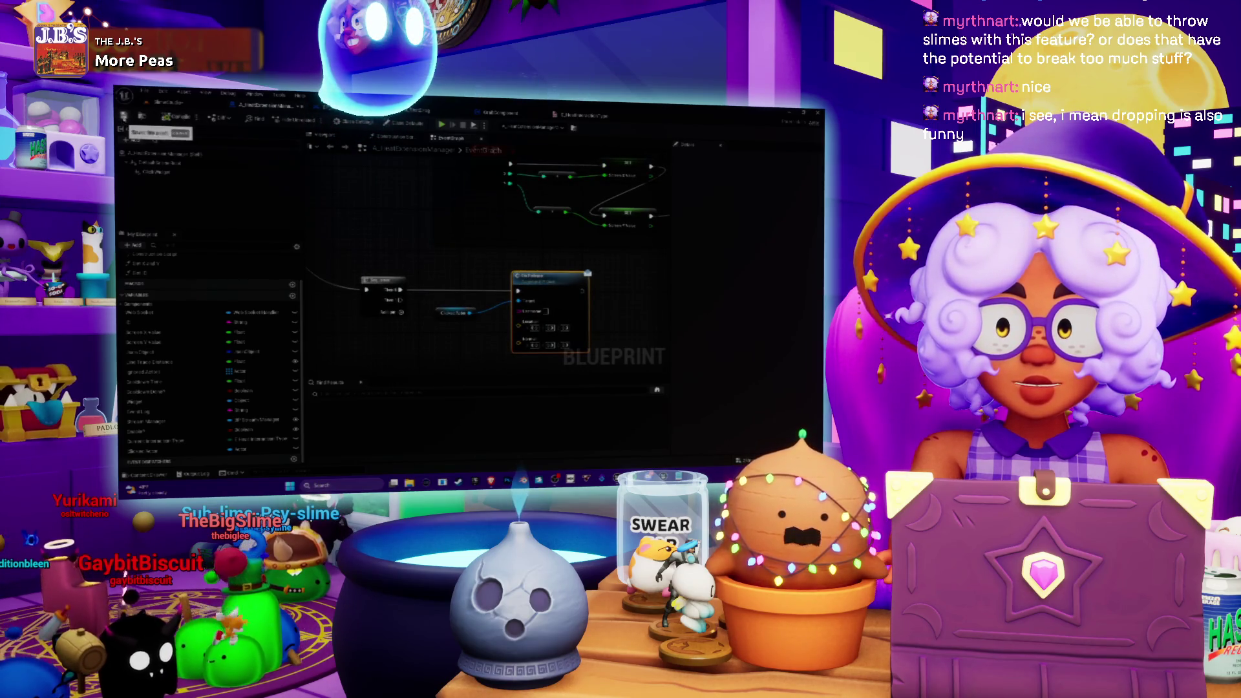
Save all modified content from the level editor
click(194, 105)
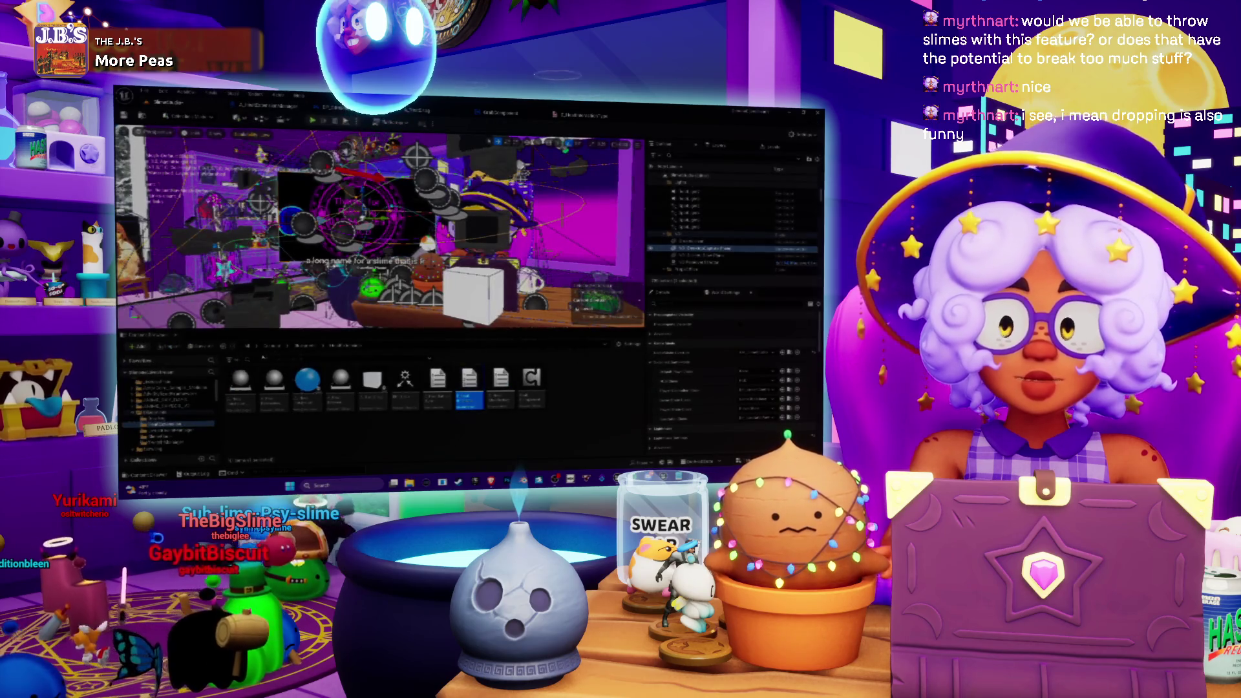
click(199, 347)
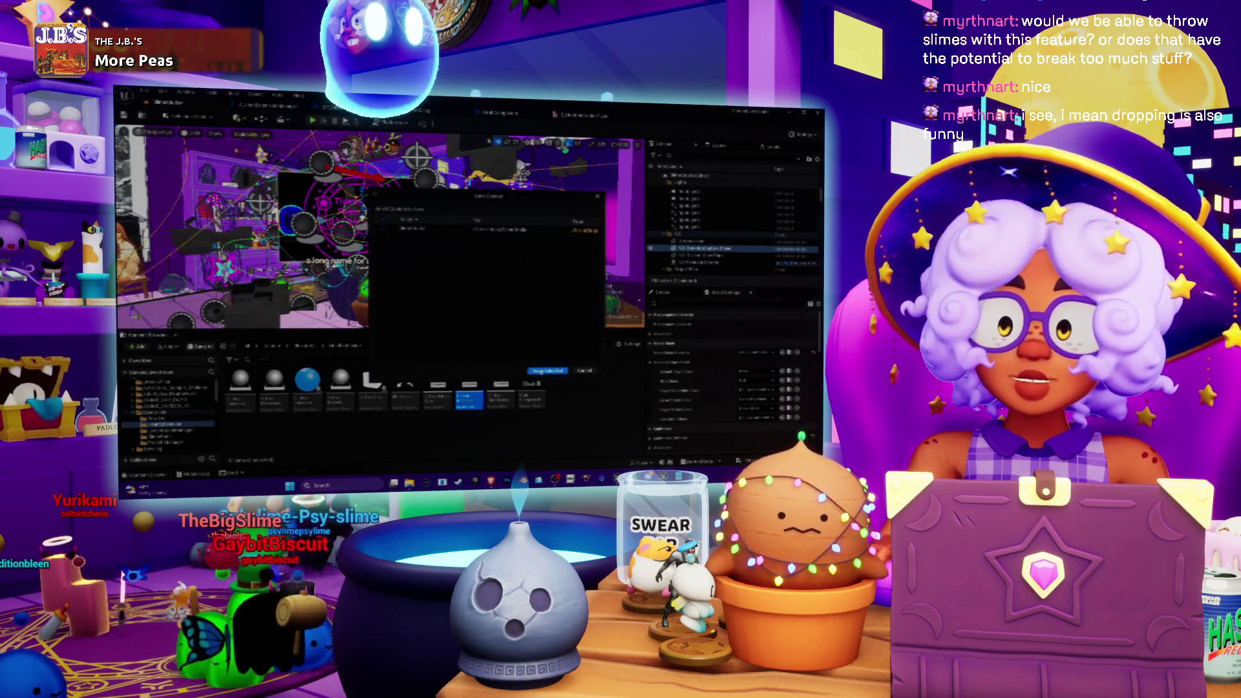
key(Return)
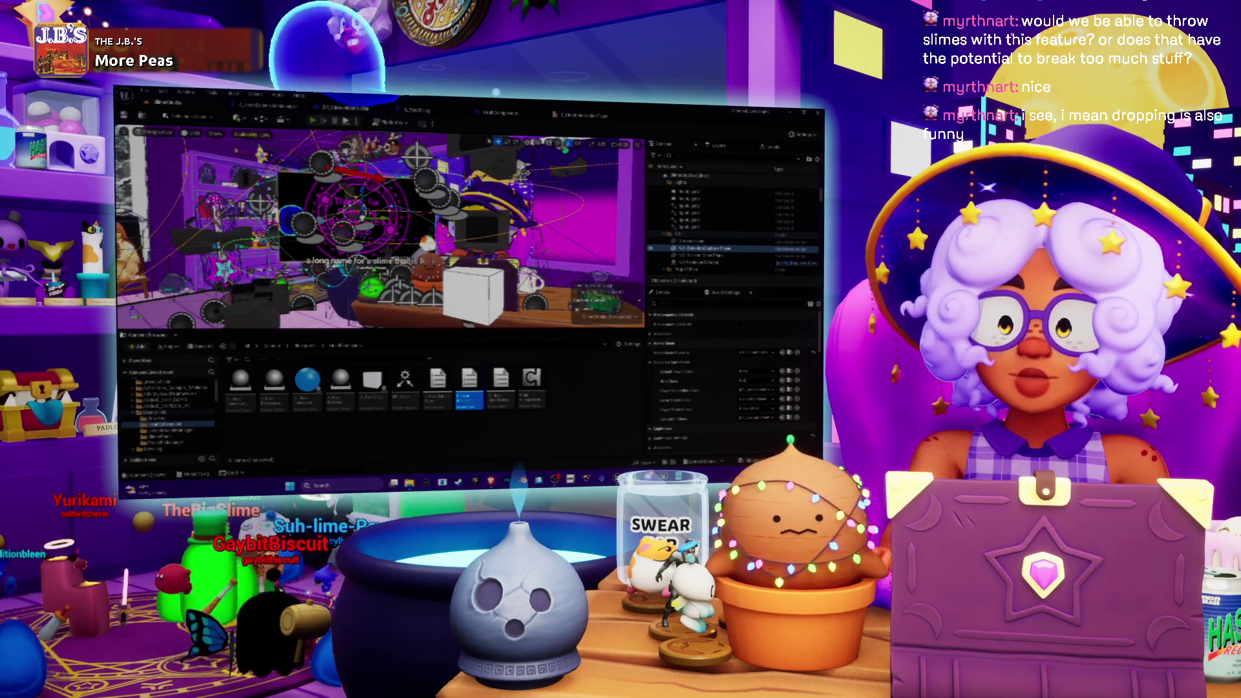
Run a Play-in-Editor test, stop it, and return to the GrabComponent event graph
key(alt+p)
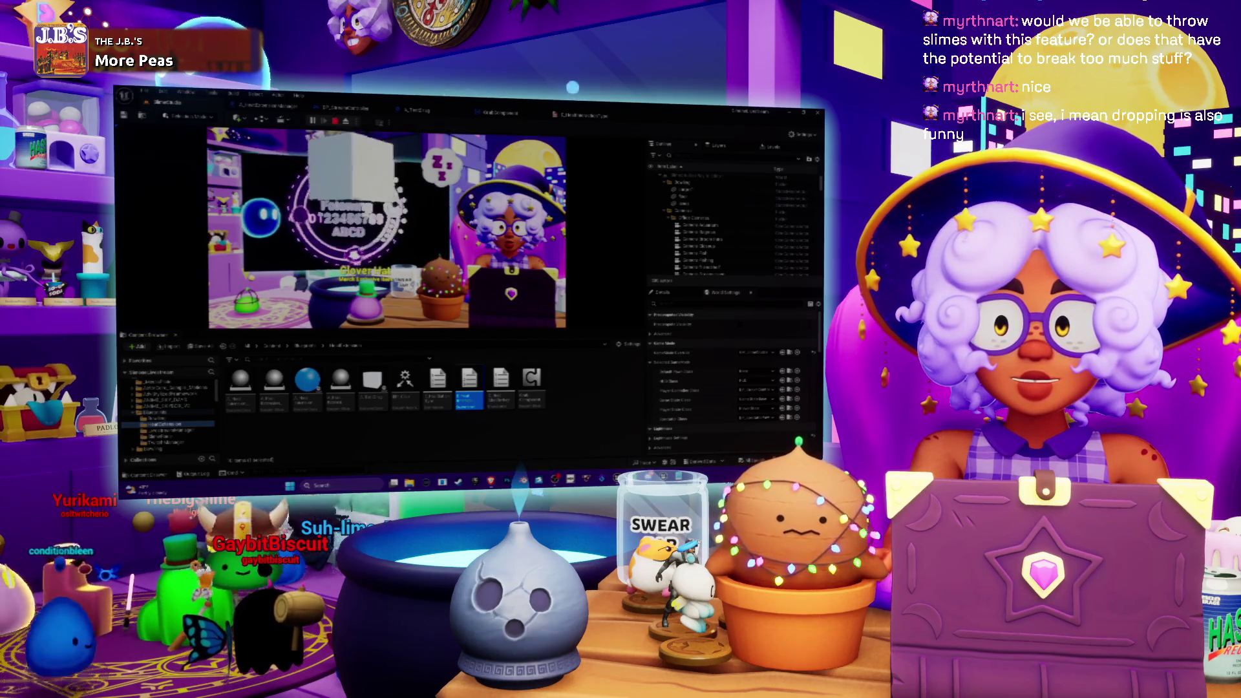
click(333, 123)
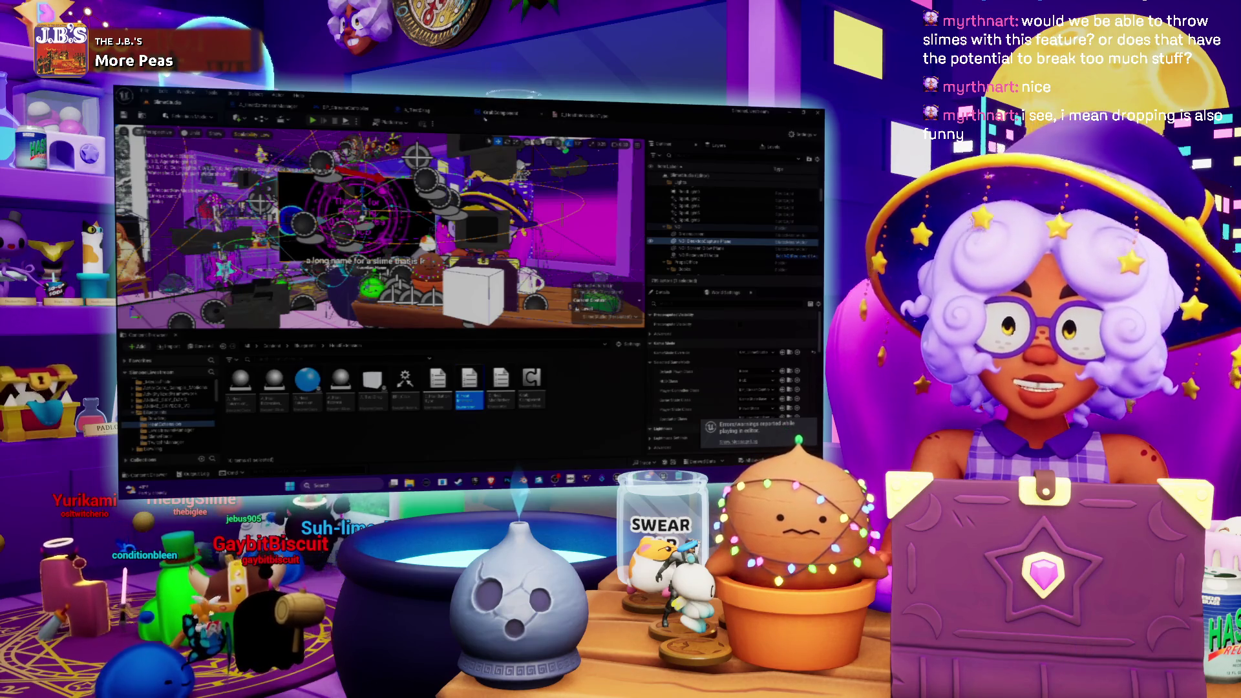
click(484, 117)
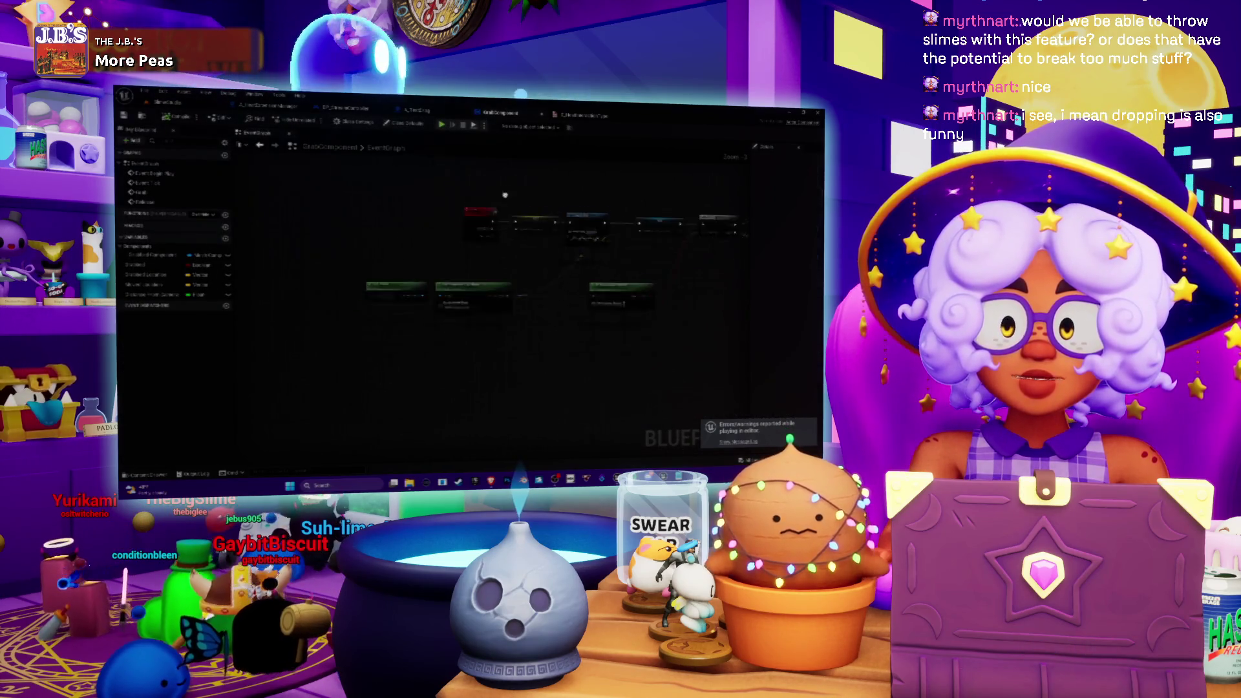
Zoom in and out over the GrabComponent event graph, then bring up the A_TestDrag blueprint's graph
scroll(504, 194, down, 2)
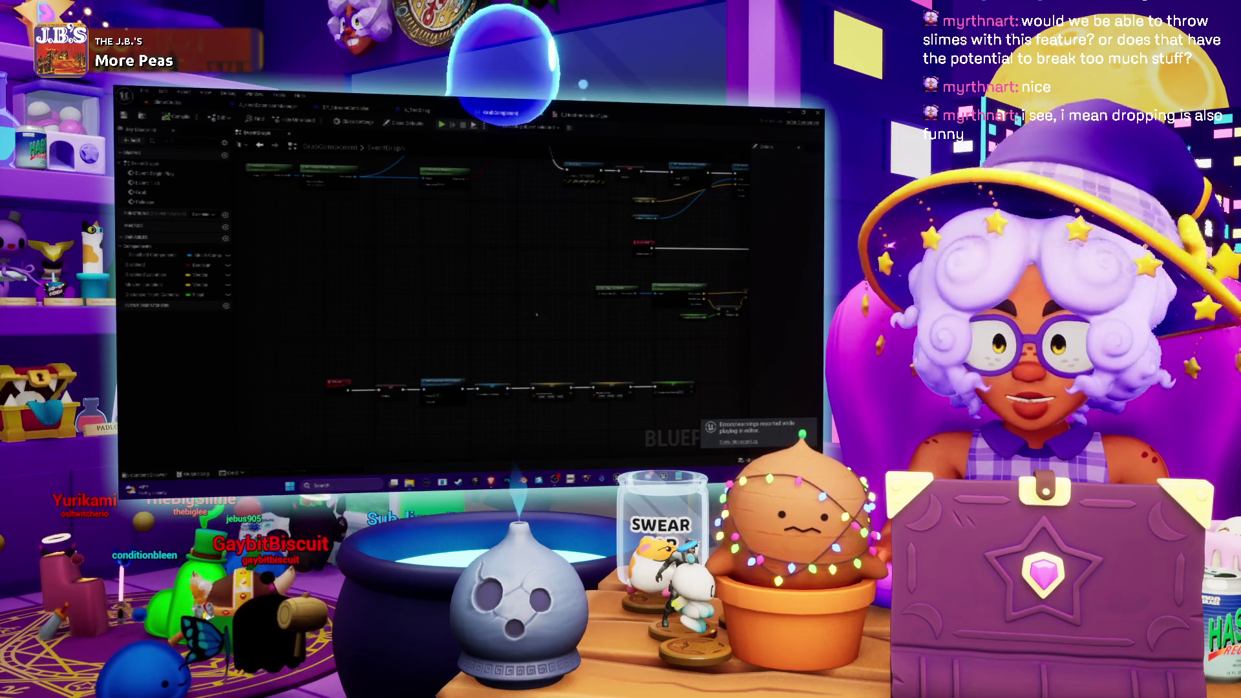
scroll(536, 315, up, 3)
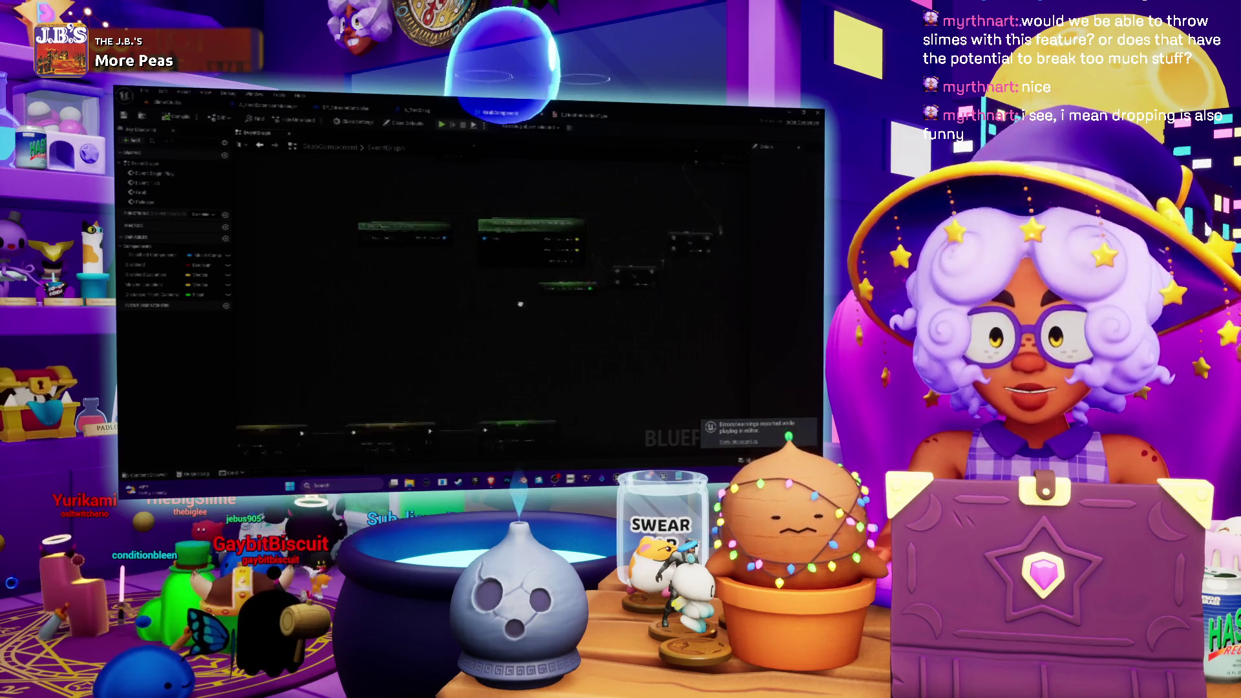
scroll(534, 298, down, 3)
scroll(491, 284, up, 2)
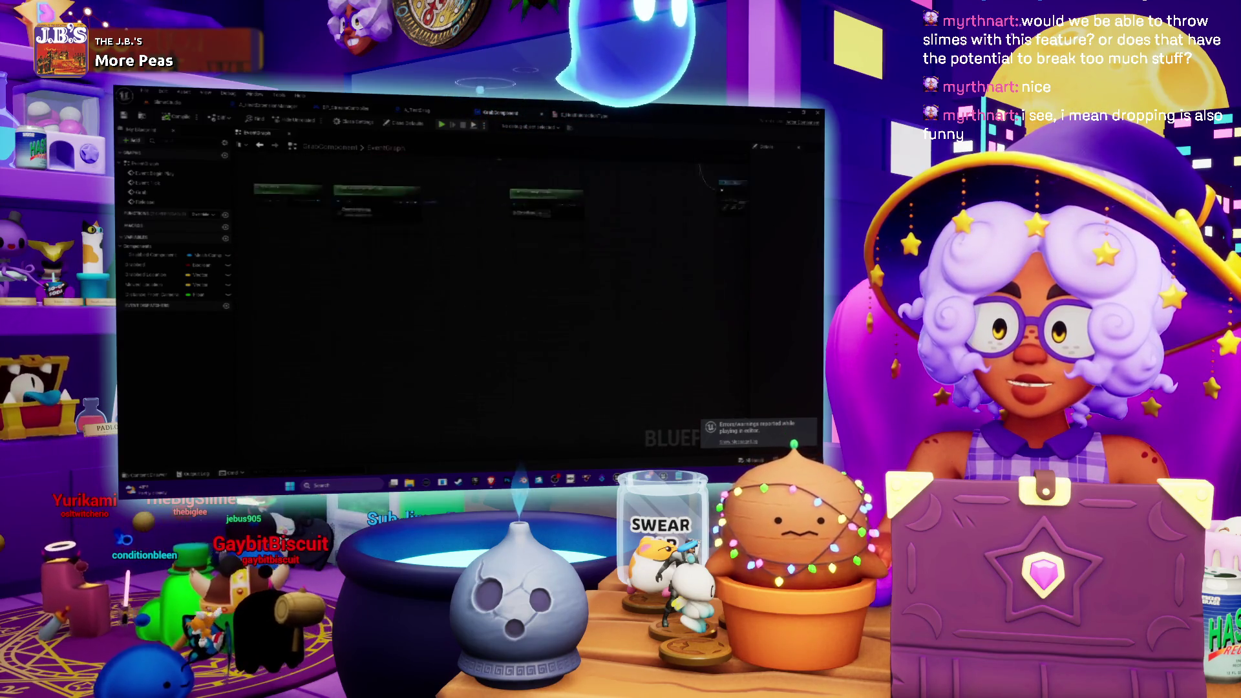
scroll(536, 323, down, 2)
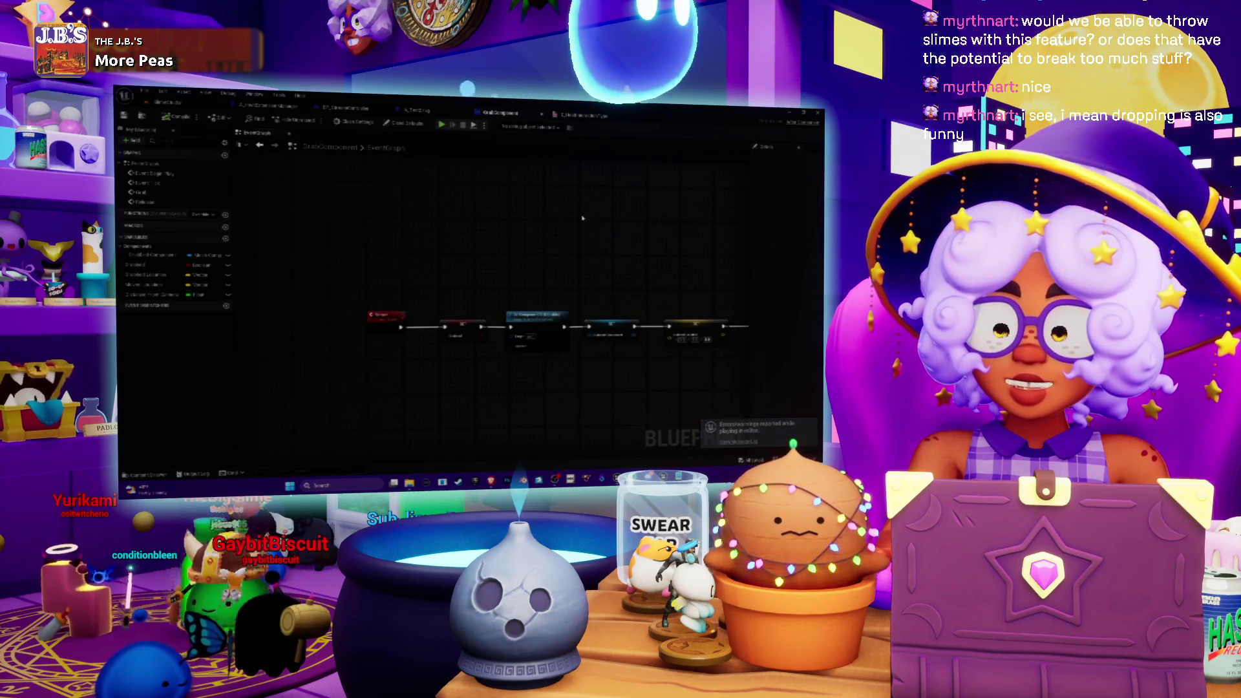
scroll(524, 209, down, 3)
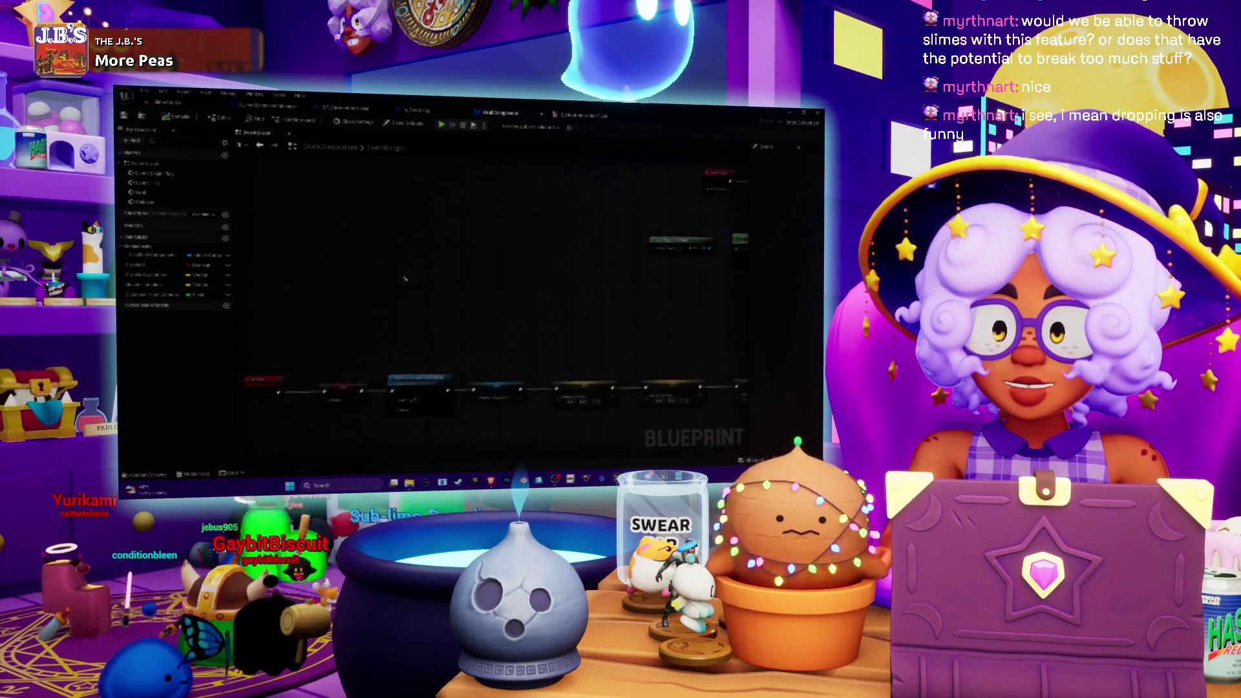
scroll(653, 429, up, 2)
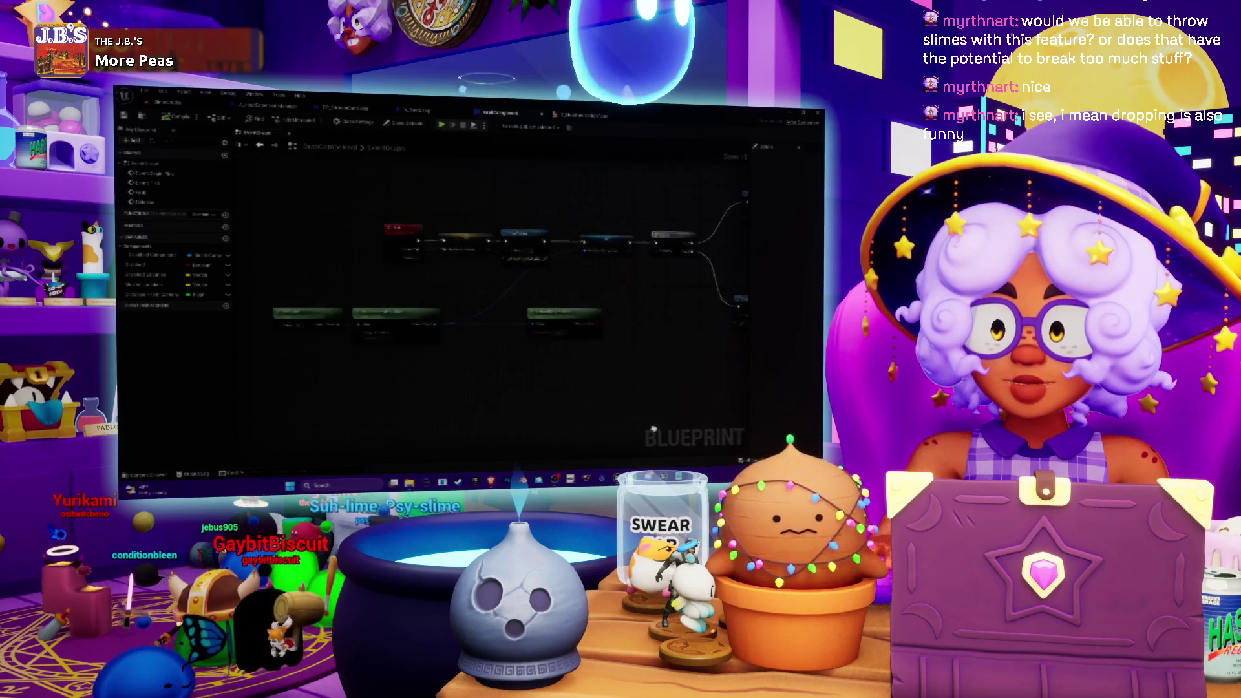
scroll(373, 284, up, 1)
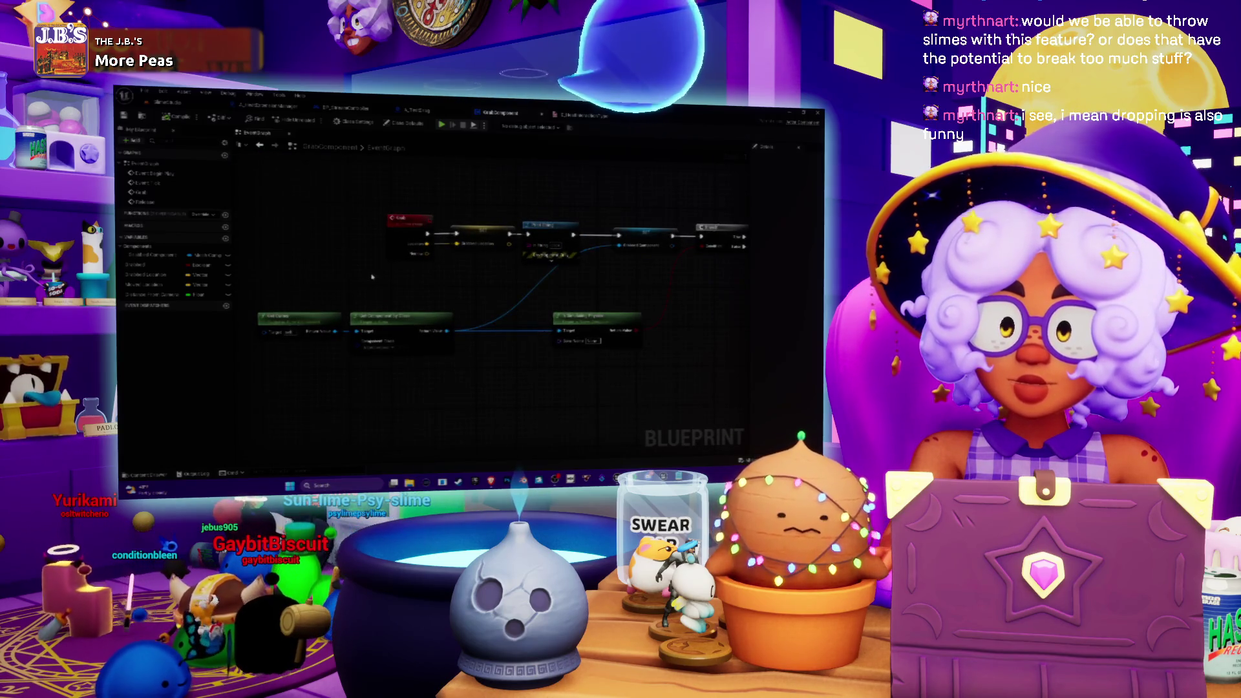
click(442, 115)
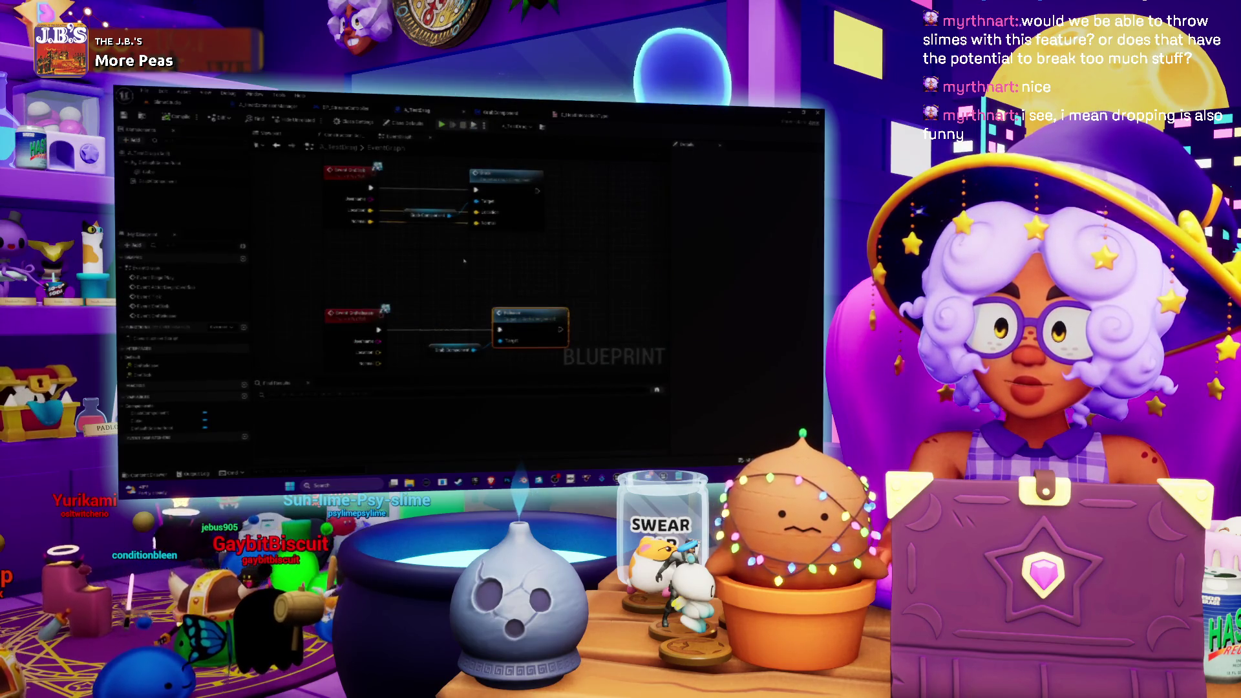
Look over A_TestDrag's event nodes, then switch to the BP_ blueprint's event graph and pan it
drag(465, 253, 498, 293)
scroll(459, 302, down, 1)
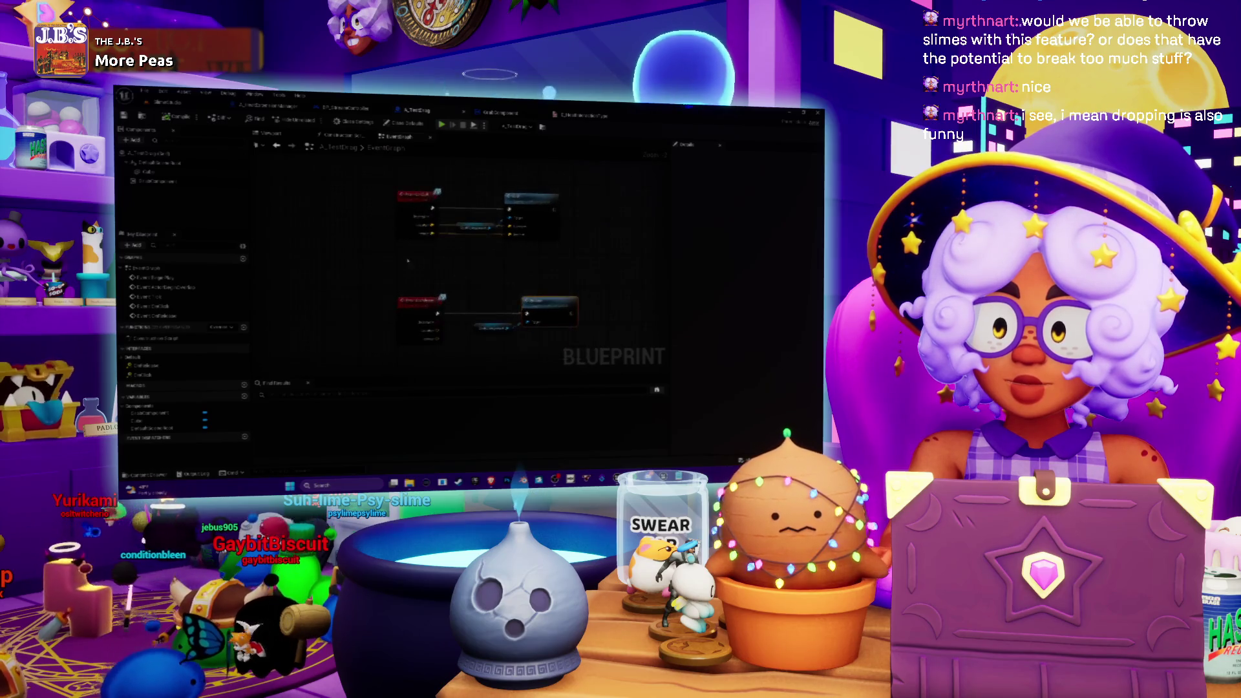
drag(451, 243, 446, 267)
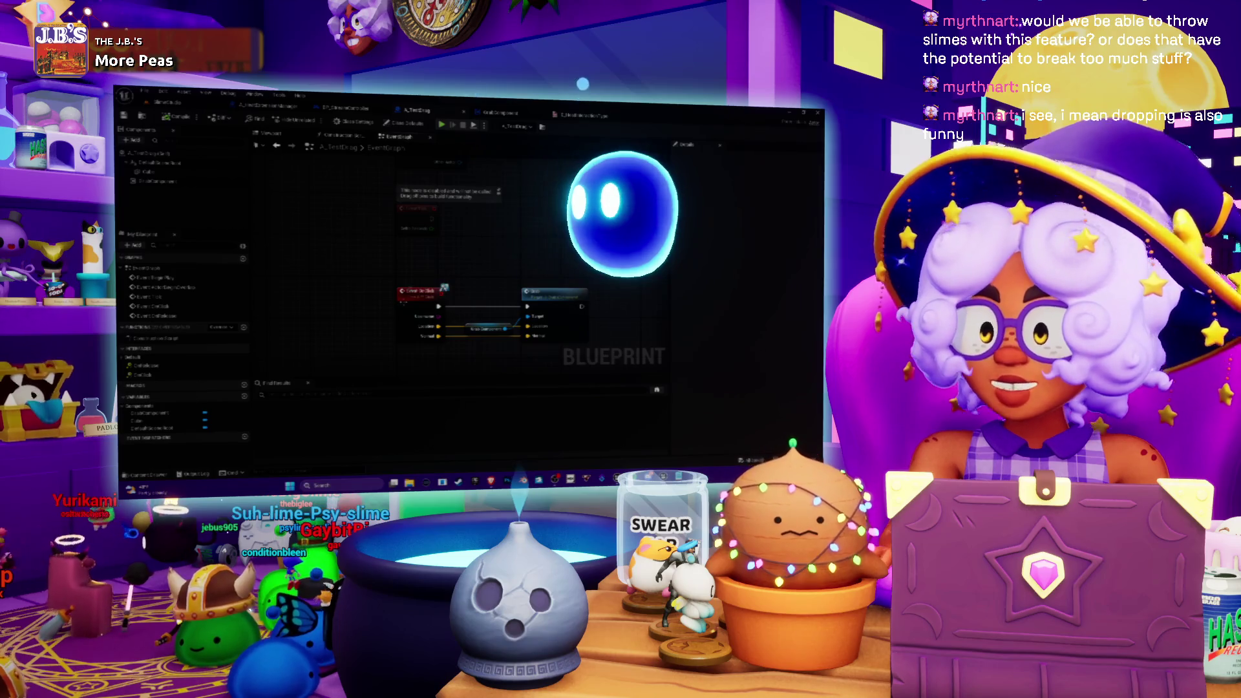
drag(427, 308, 402, 274)
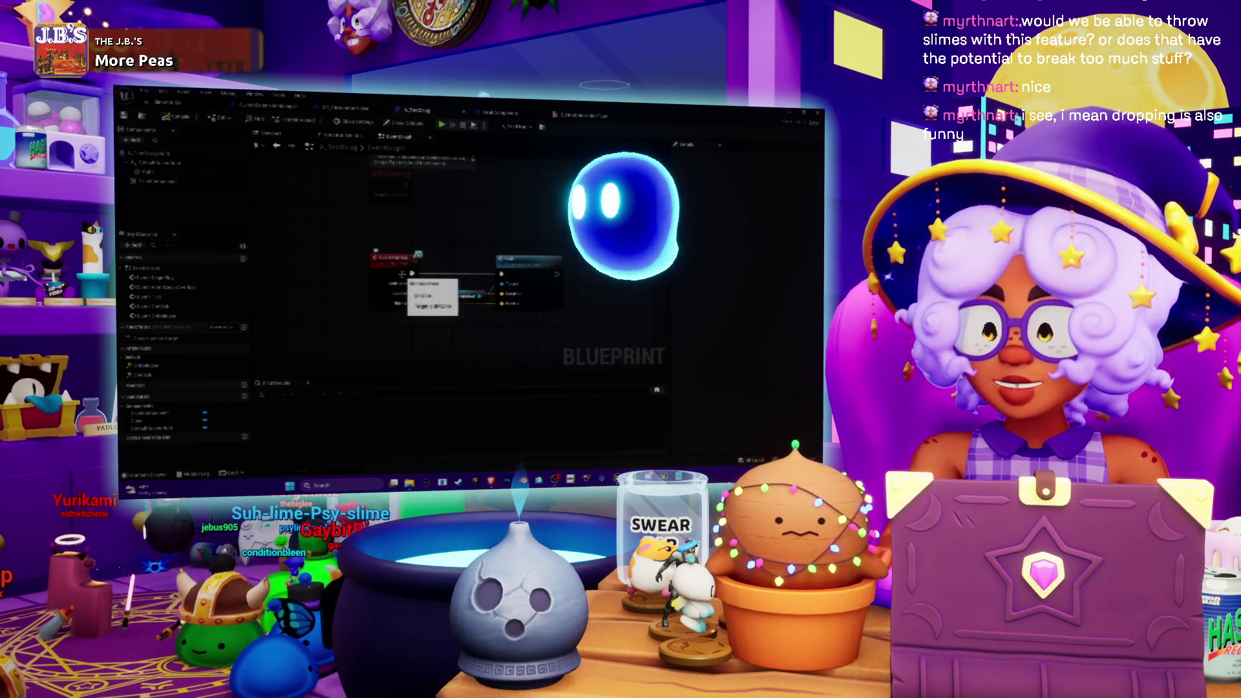
drag(445, 221, 424, 192)
drag(422, 275, 442, 277)
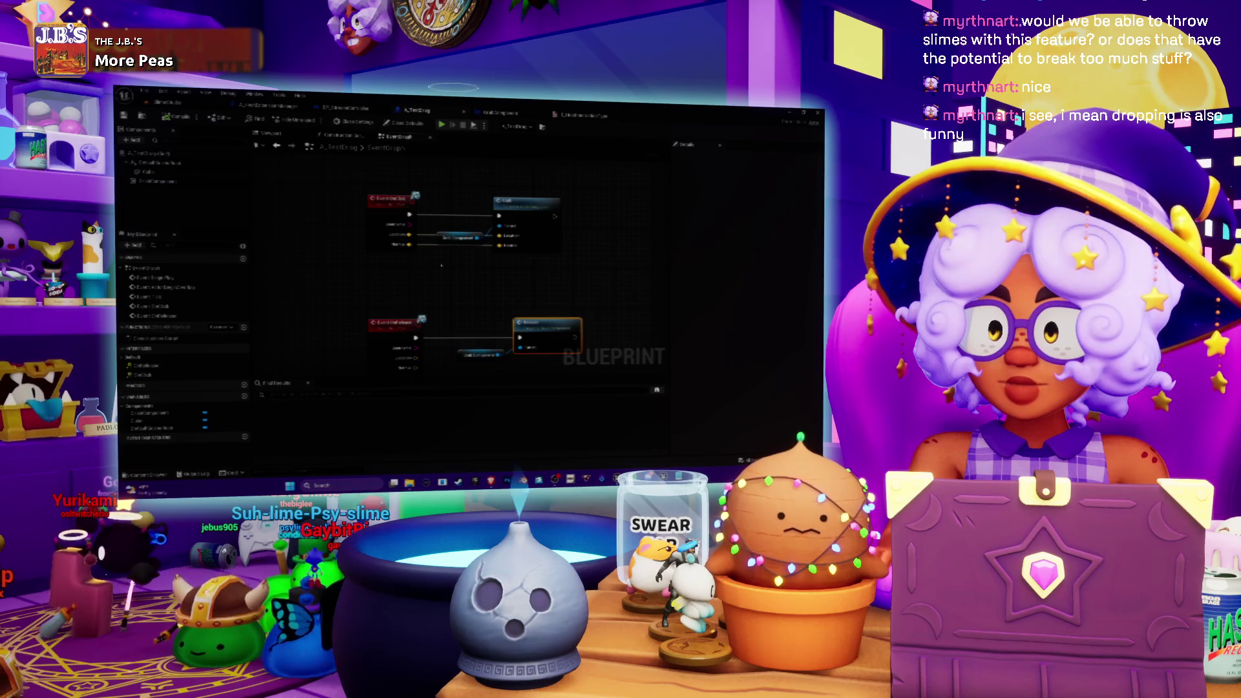
click(347, 109)
mouse_move(491, 224)
mouse_down()
mouse_move(397, 250)
mouse_move(288, 219)
mouse_move(309, 229)
mouse_move(280, 237)
mouse_up()
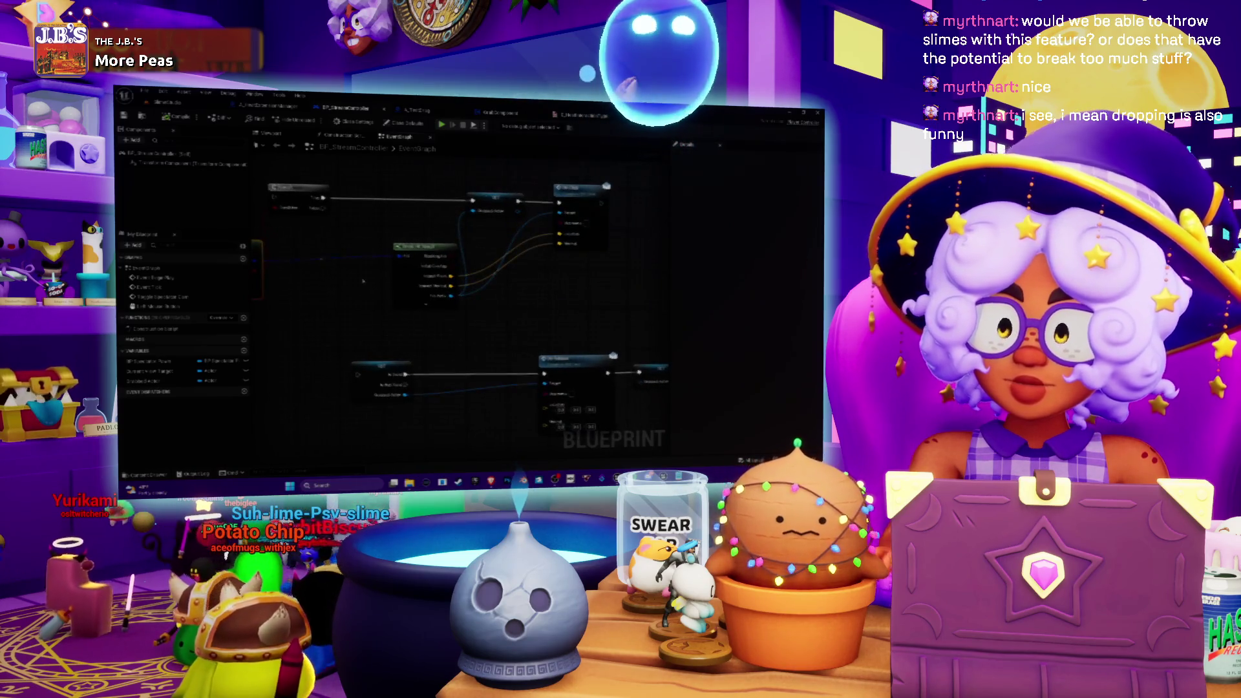
Pan the blueprint graph and select the node at its top centre
mouse_move(526, 335)
mouse_down()
mouse_move(472, 298)
mouse_move(584, 354)
mouse_up()
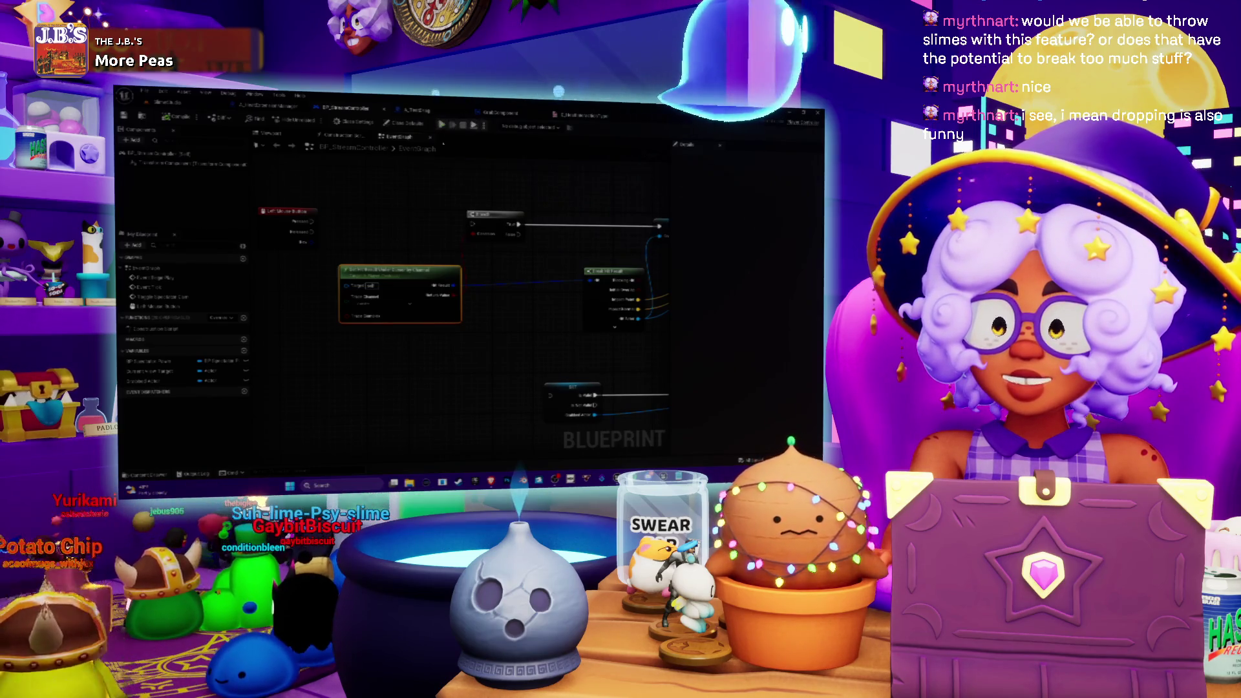
mouse_move(353, 210)
mouse_down()
mouse_move(400, 216)
mouse_move(130, 204)
mouse_up()
click(495, 201)
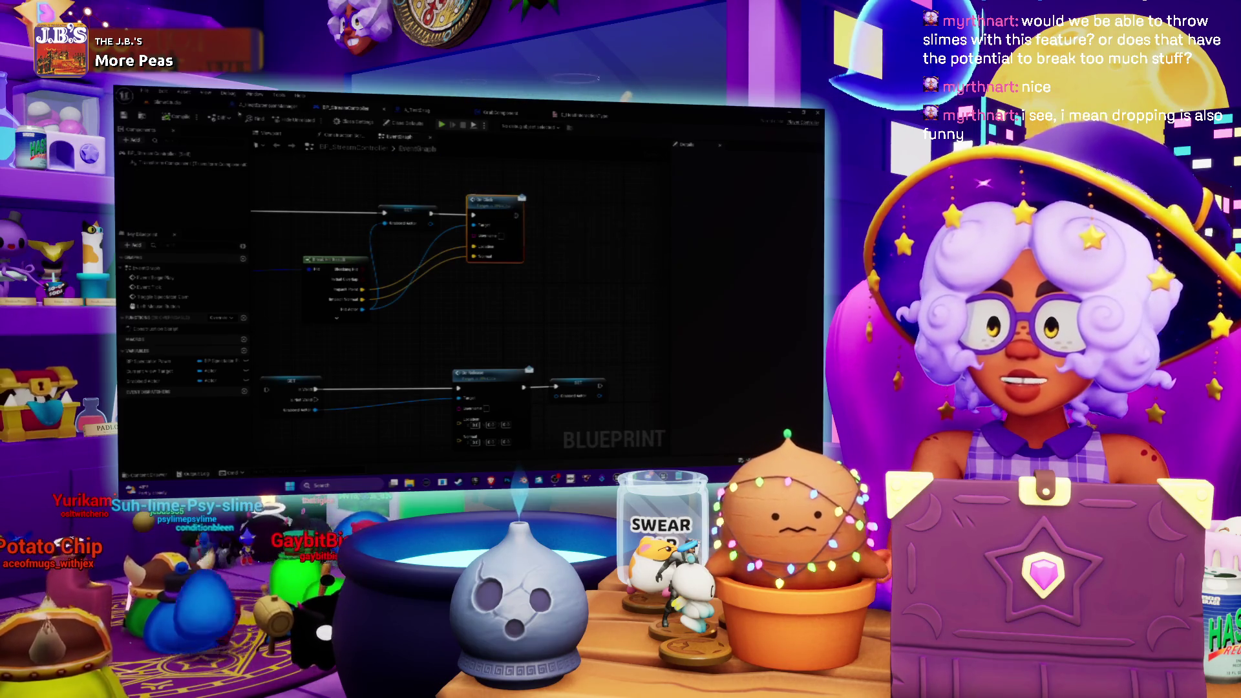
Check the Edit menu, then switch from the Blueprint Editor to the Level Editor
click(166, 93)
click(167, 94)
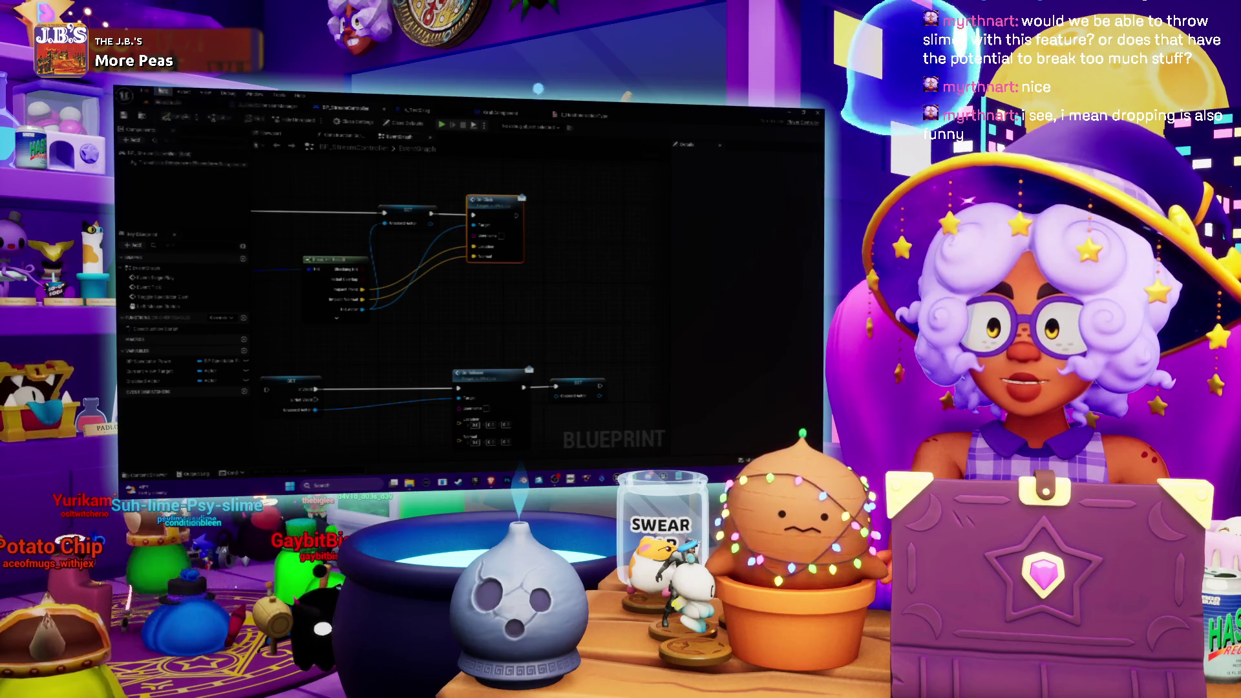
click(165, 103)
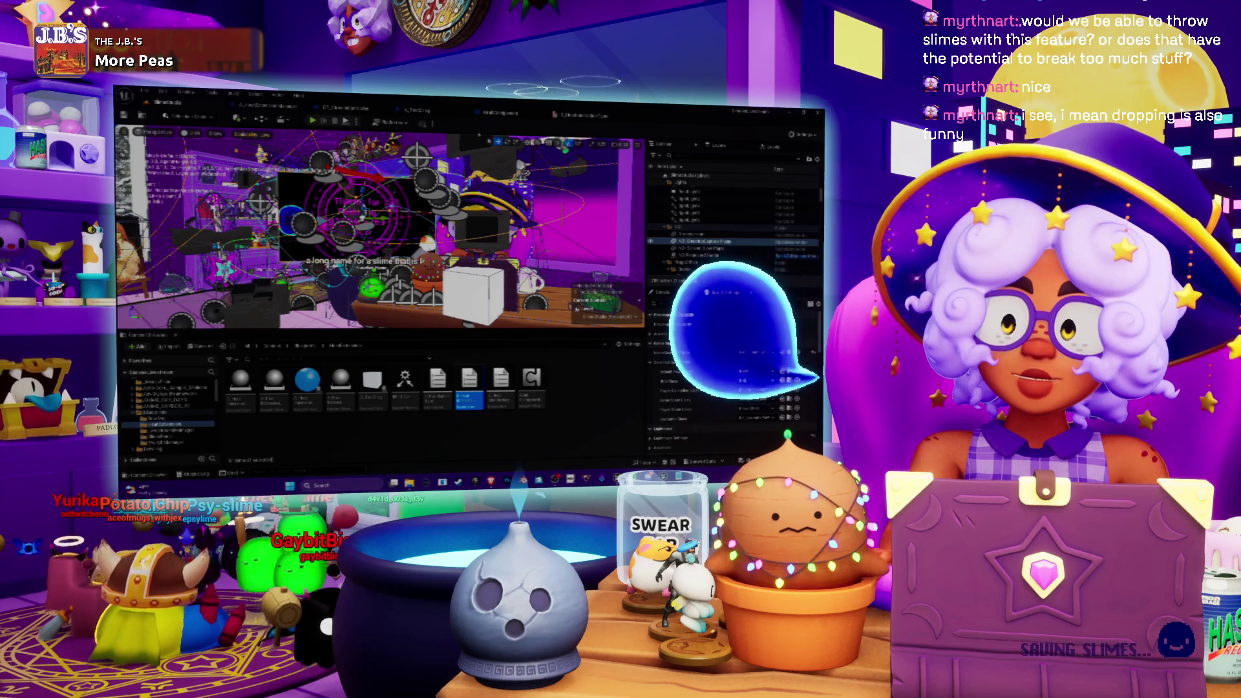
Open the Blueprint asset and add an input parameter to its first function
double_click(408, 405)
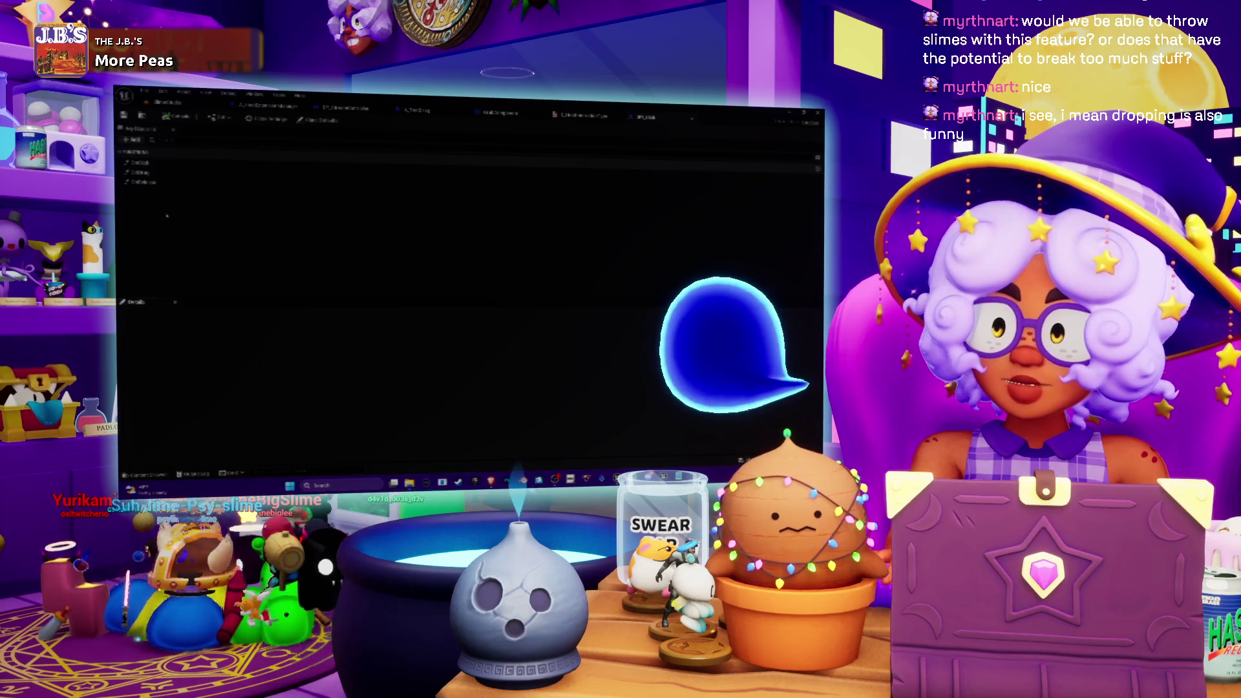
click(141, 162)
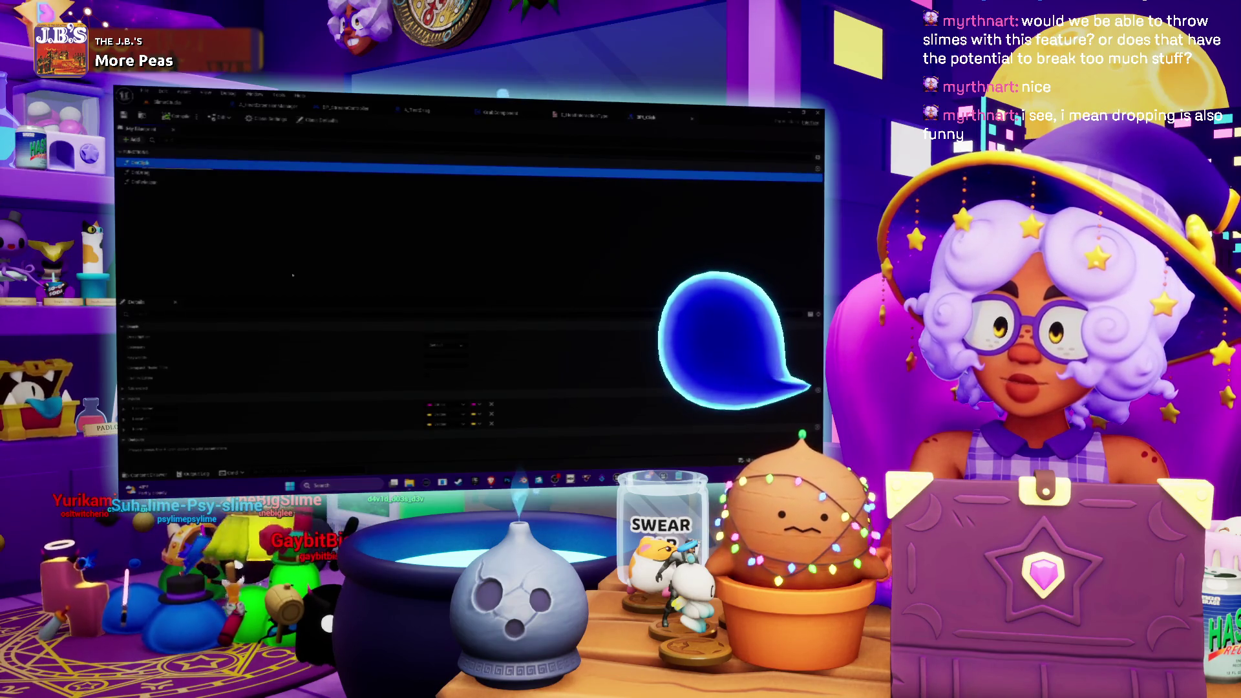
drag(376, 297, 376, 206)
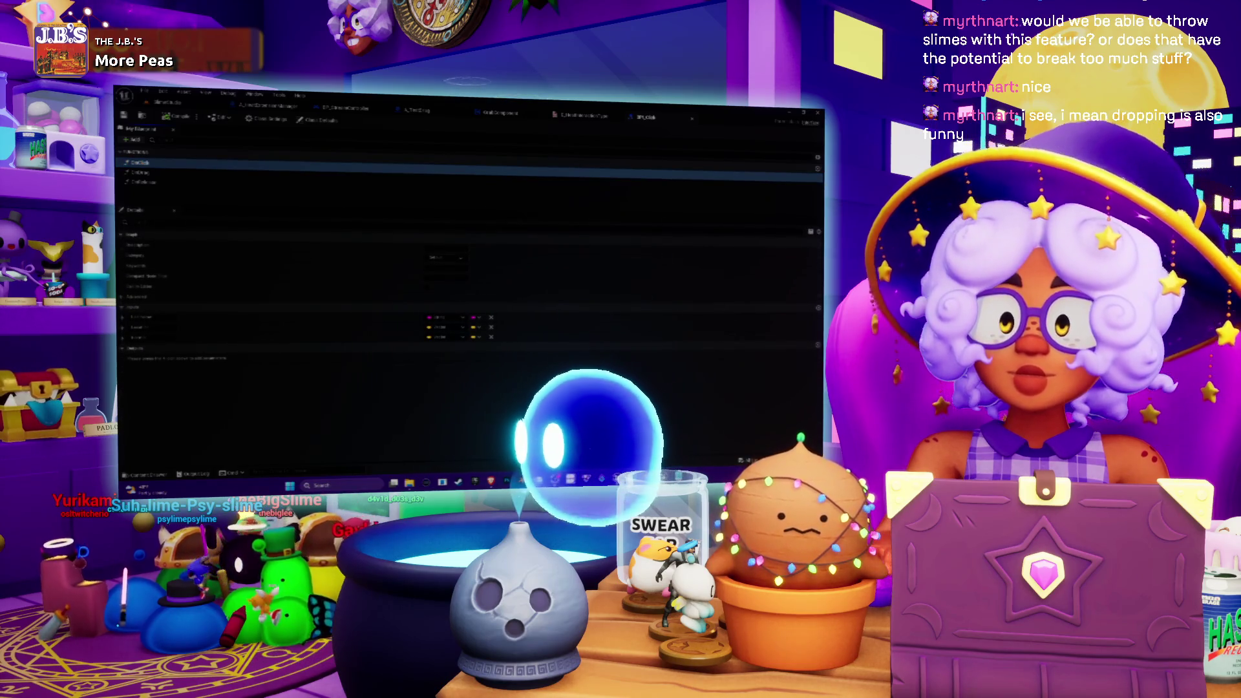
click(817, 308)
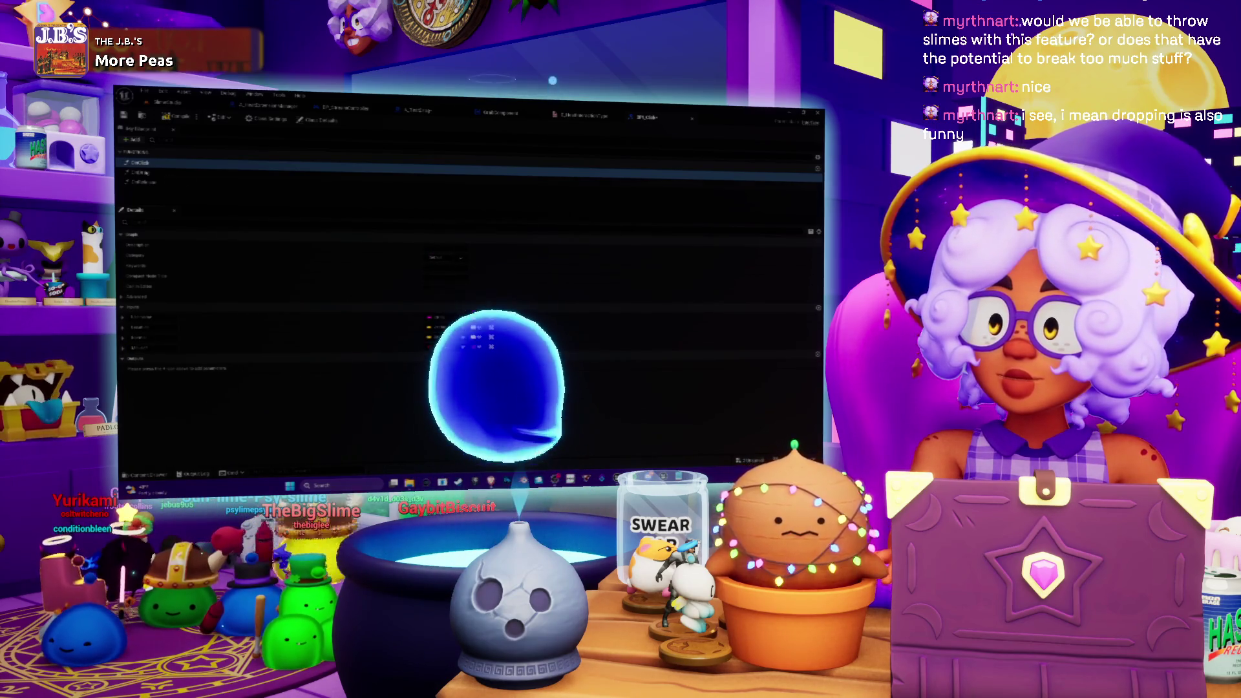
Add an input parameter named 'Mult' to the second function
click(140, 172)
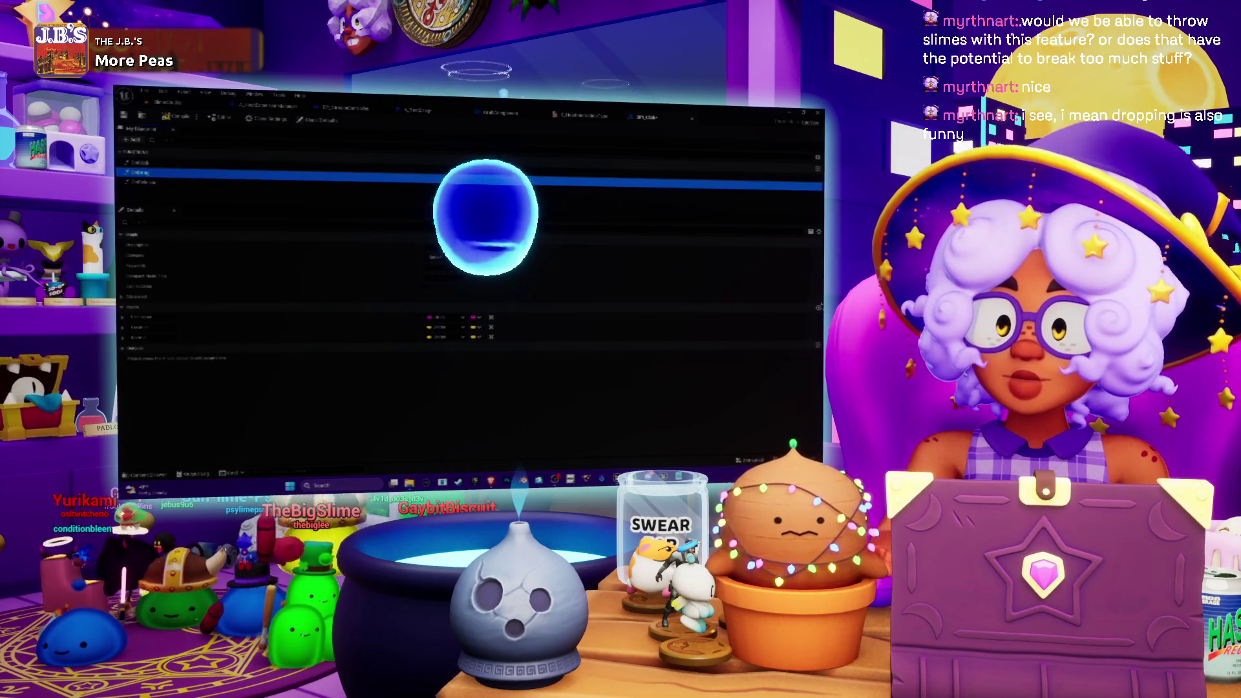
click(818, 308)
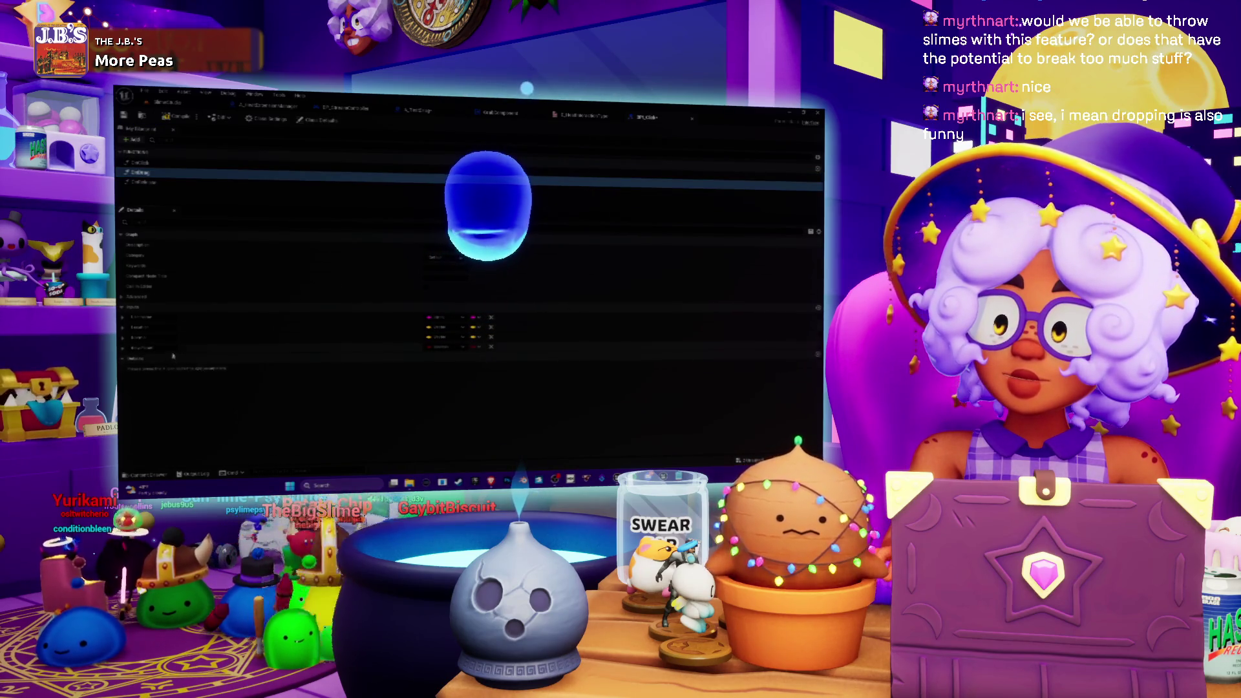
text(Mult)
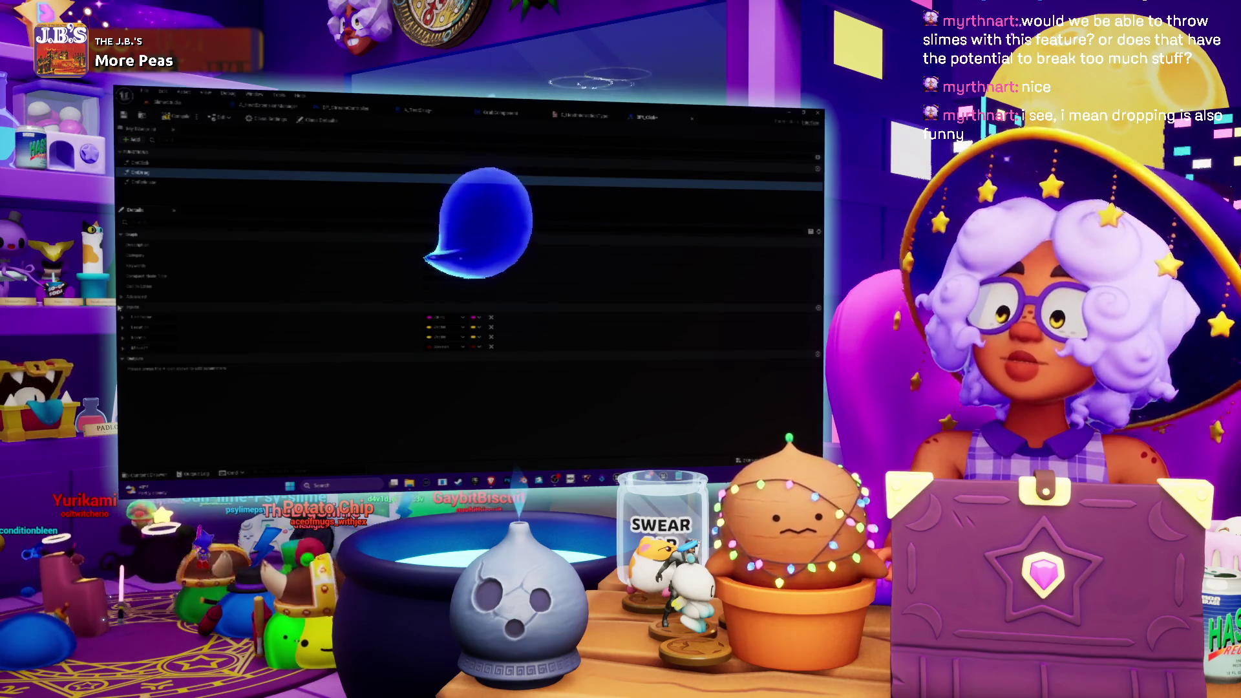
Select the third function and edit its fourth input parameter's name
click(144, 183)
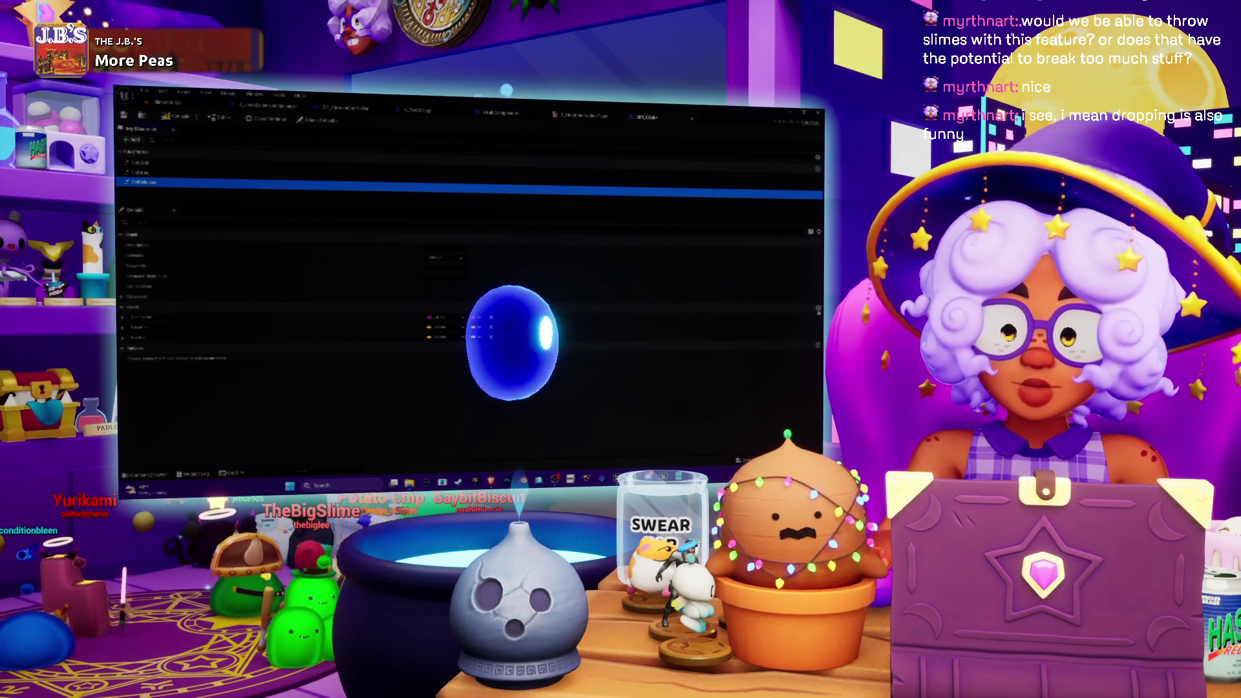
click(737, 334)
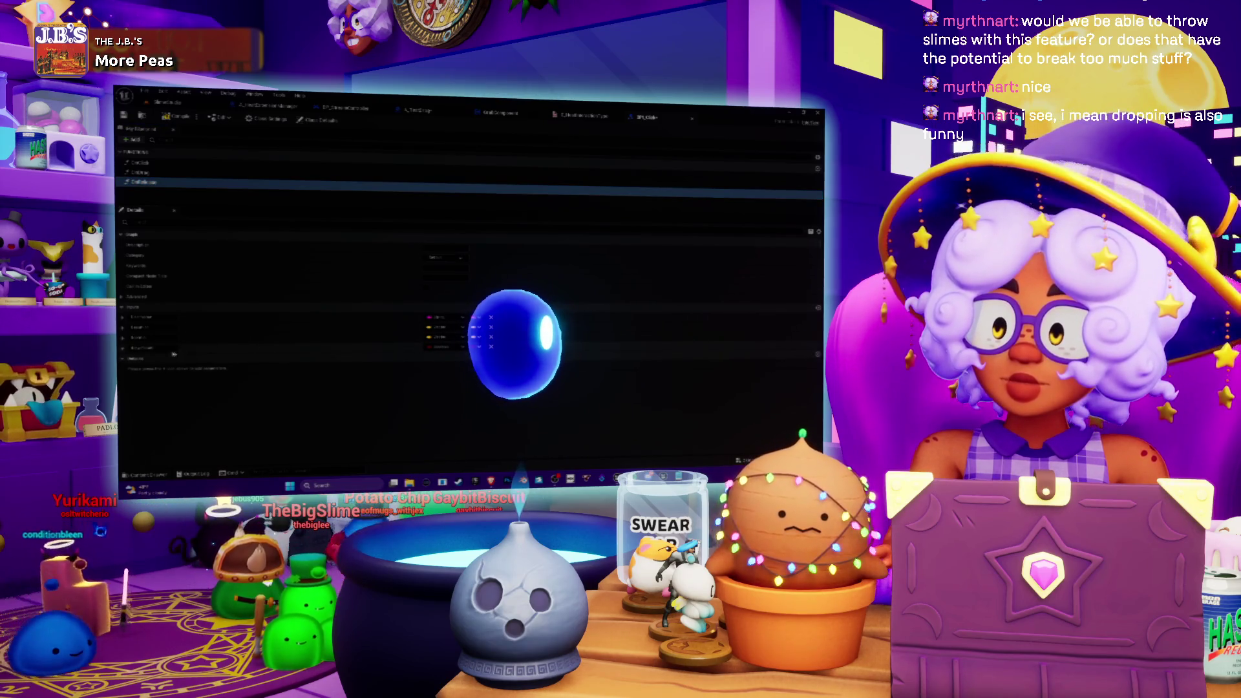
double_click(143, 348)
key(Return)
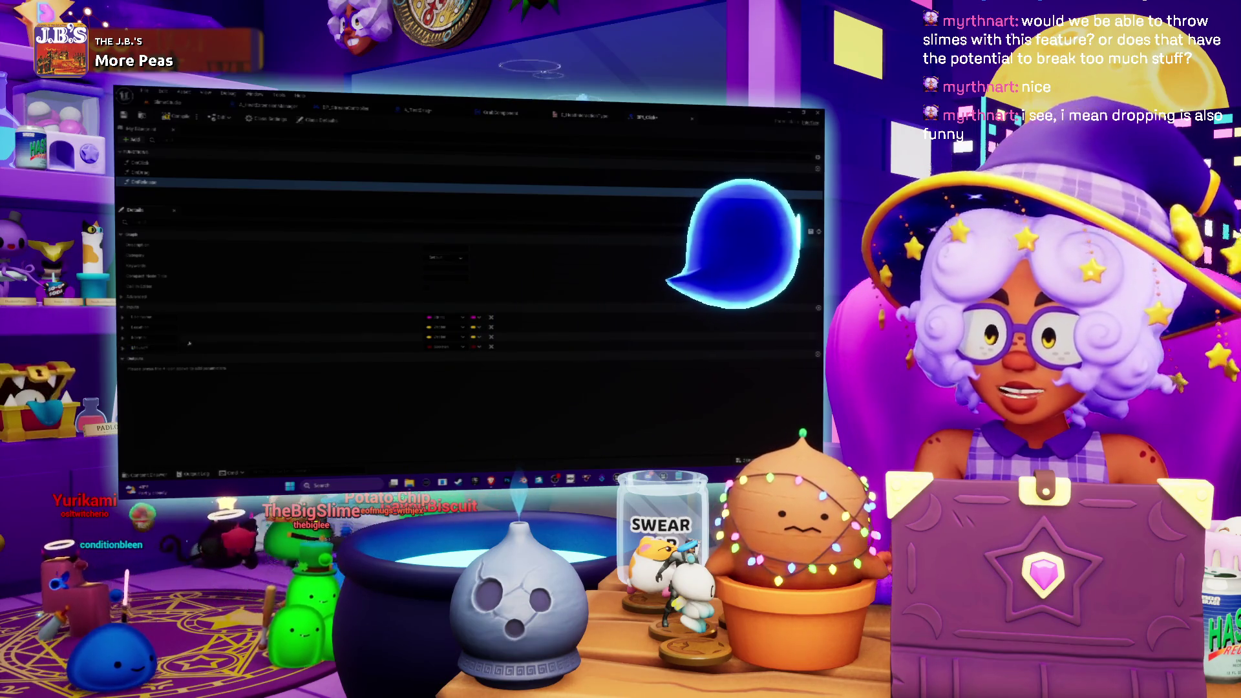
Remove the second function's fourth input, then return to the GrabComponent event graph
click(139, 172)
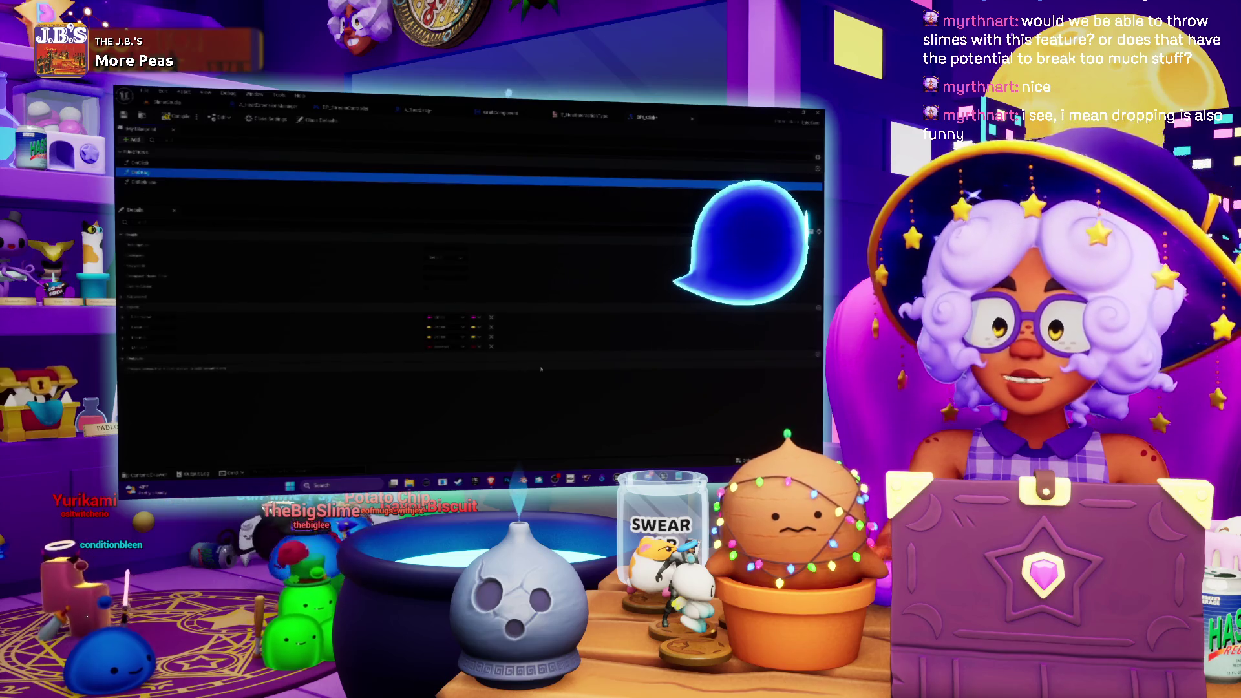
click(491, 347)
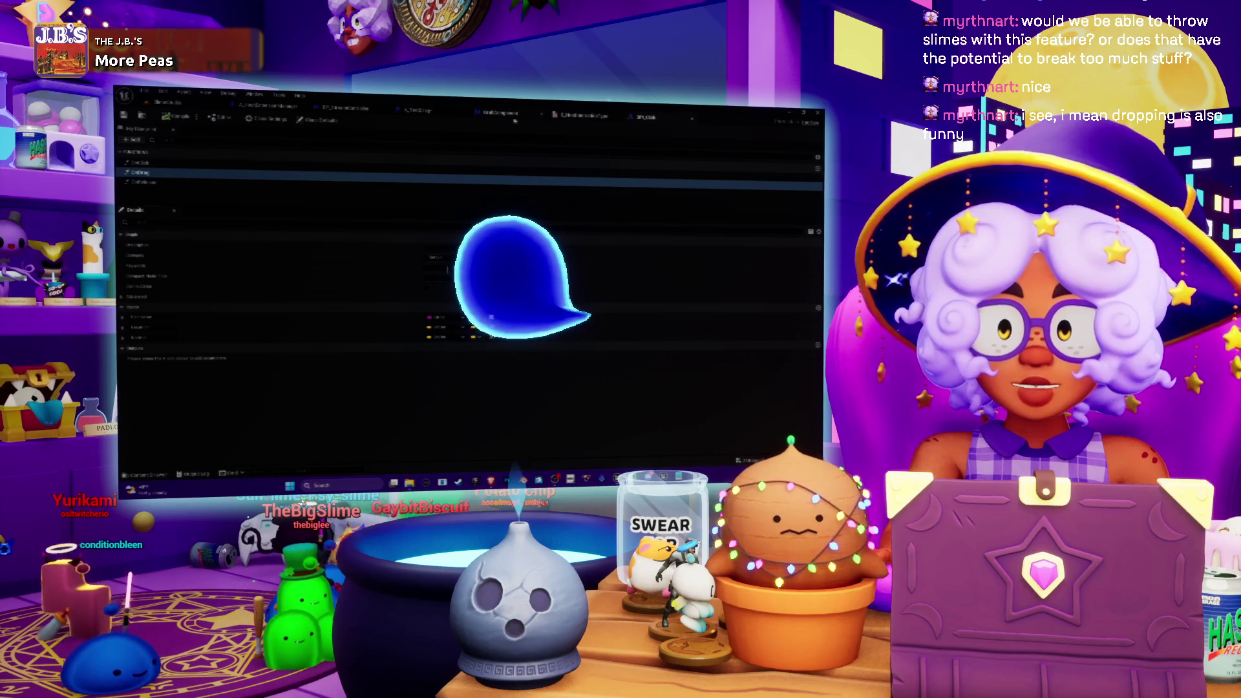
click(514, 115)
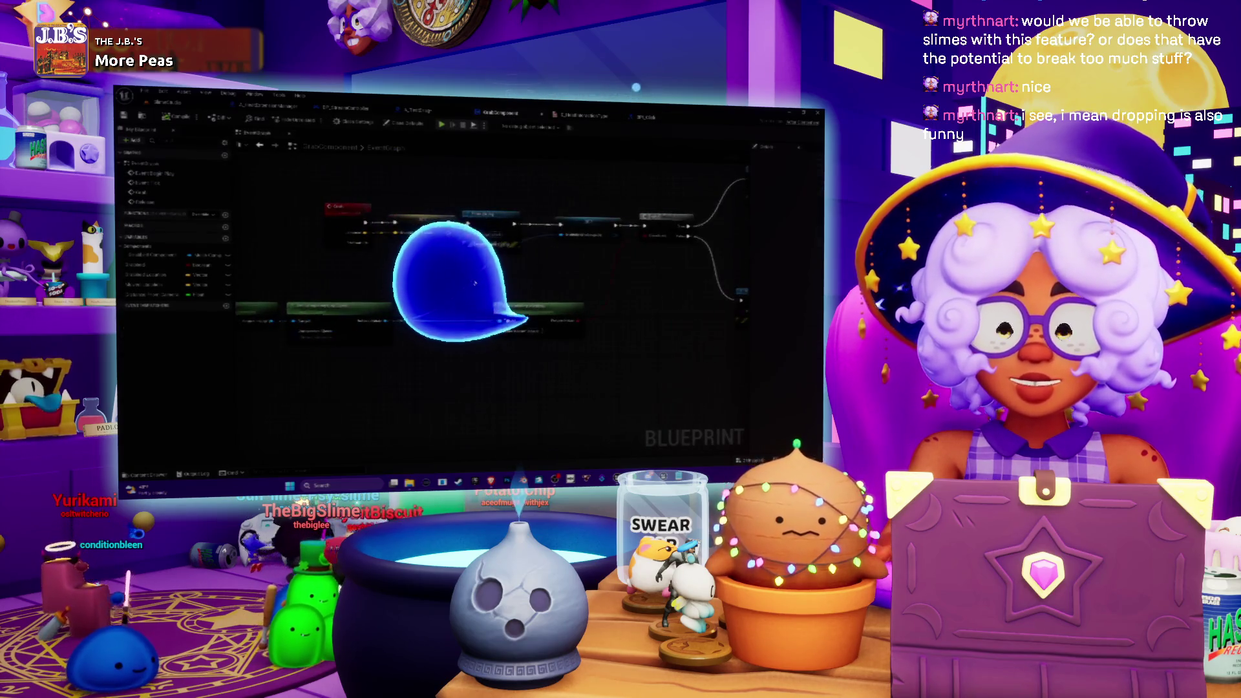
mouse_move(536, 296)
mouse_down()
mouse_move(461, 330)
mouse_move(417, 279)
mouse_move(585, 388)
mouse_move(531, 428)
mouse_up()
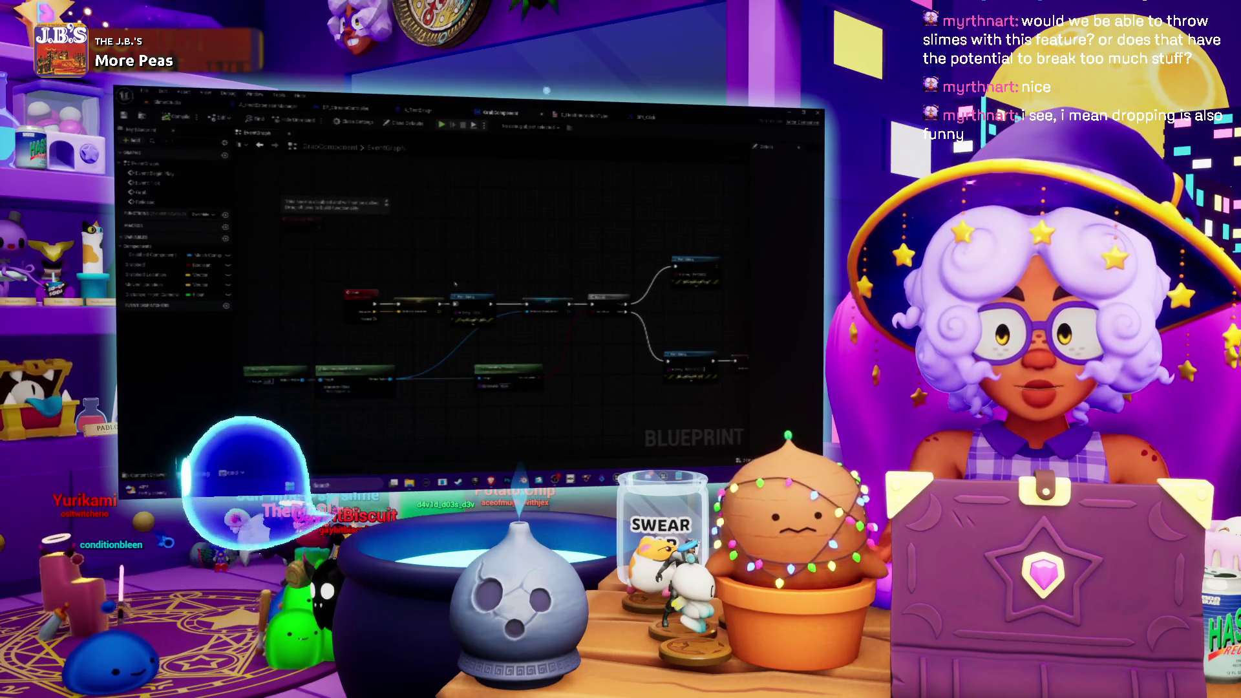
scroll(393, 256, up, 3)
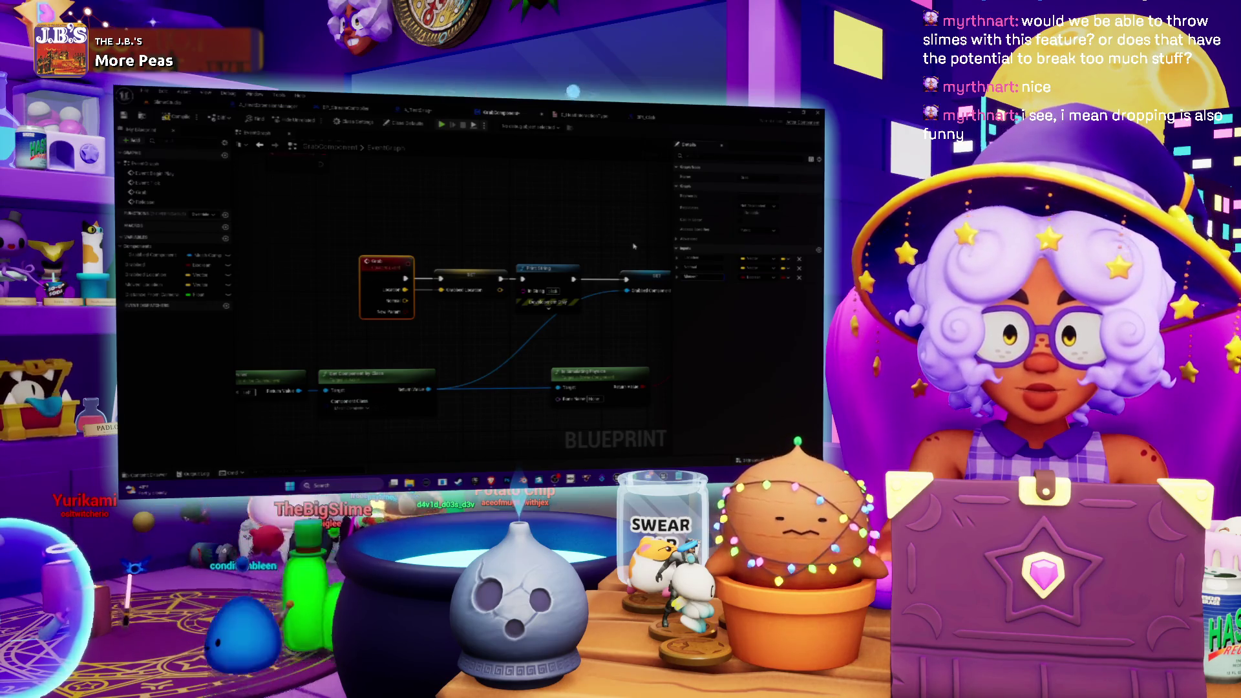
scroll(413, 298, down, 3)
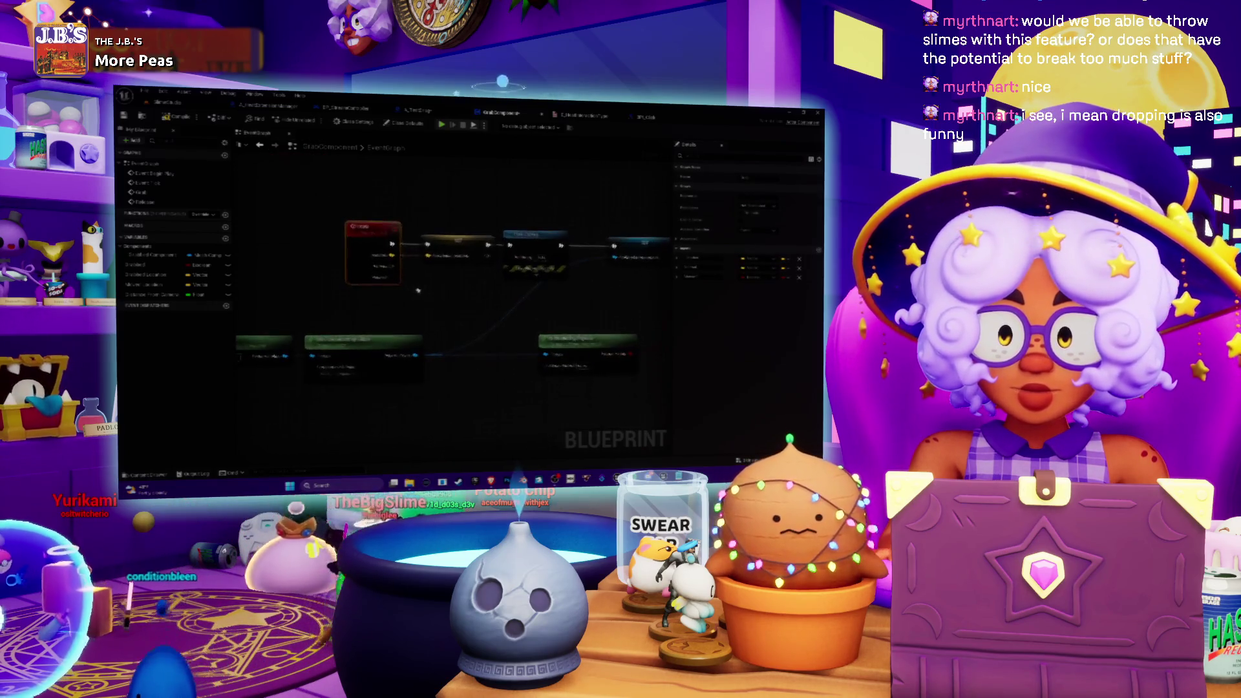
drag(401, 280, 378, 260)
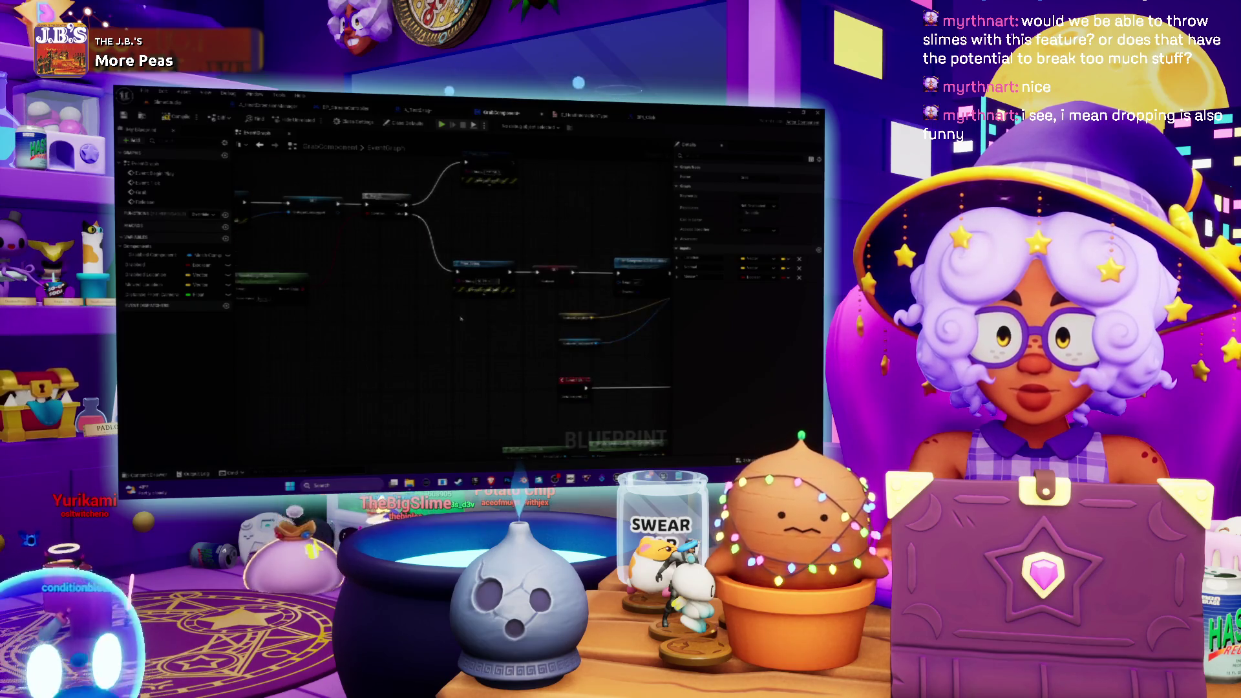
drag(498, 319, 449, 259)
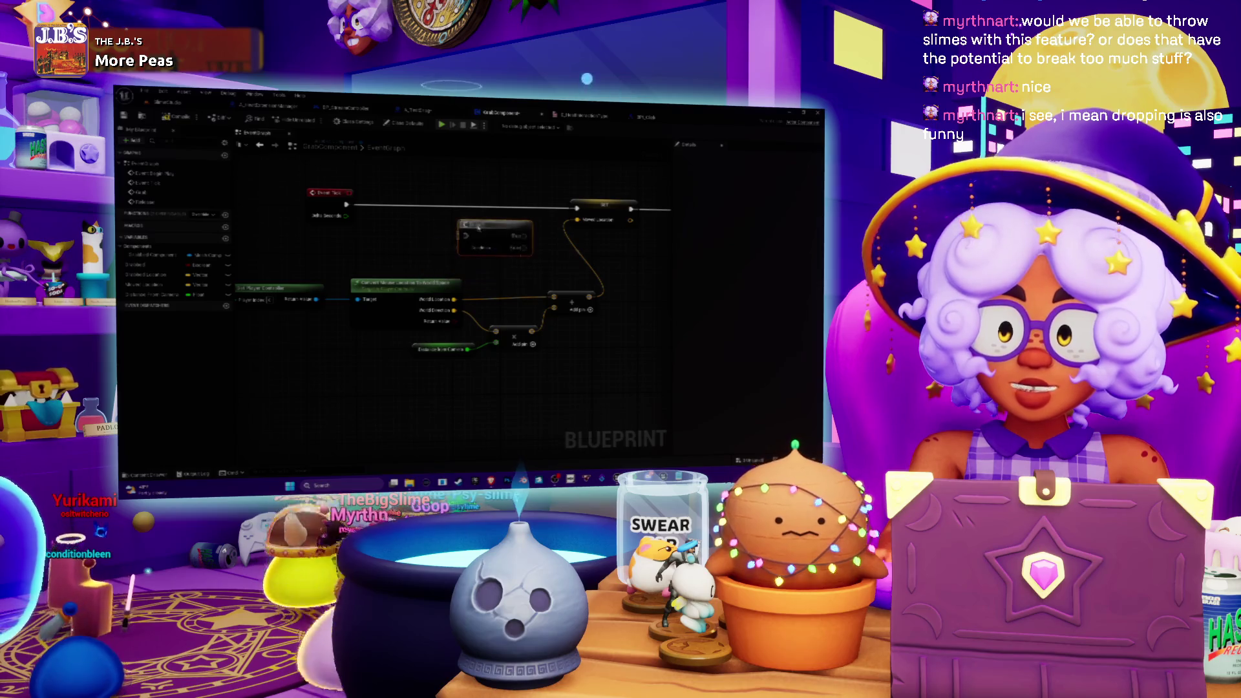
right_click(393, 248)
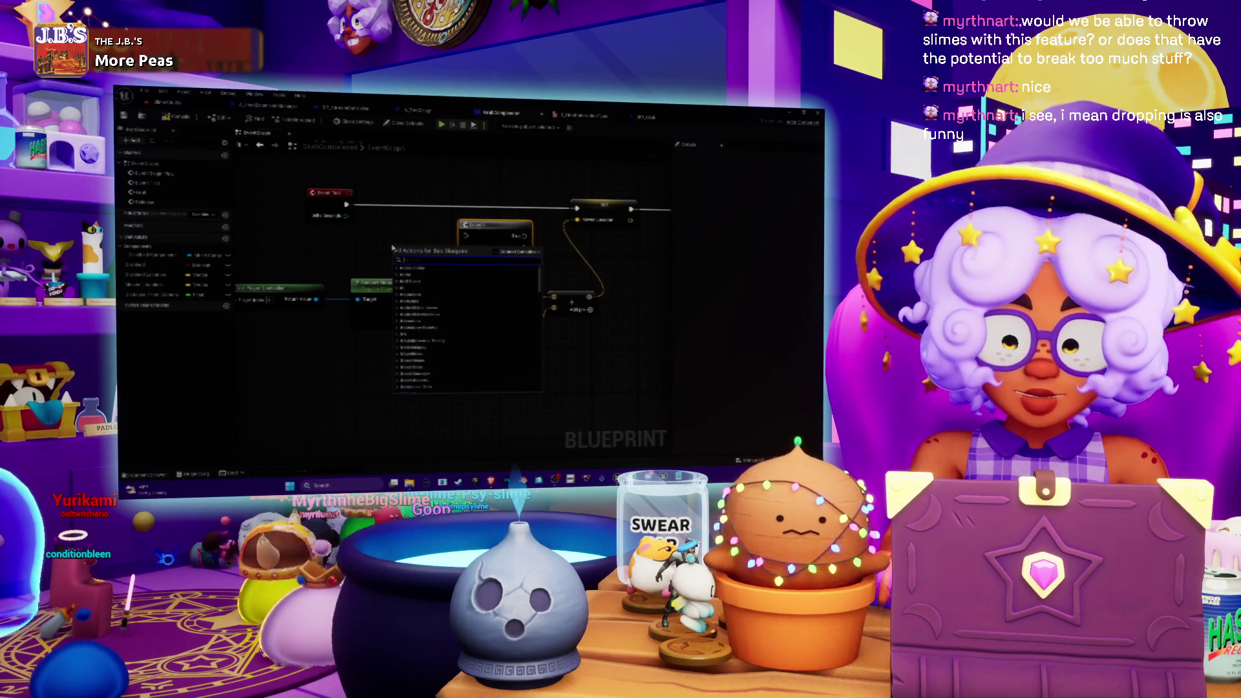
text(mouse)
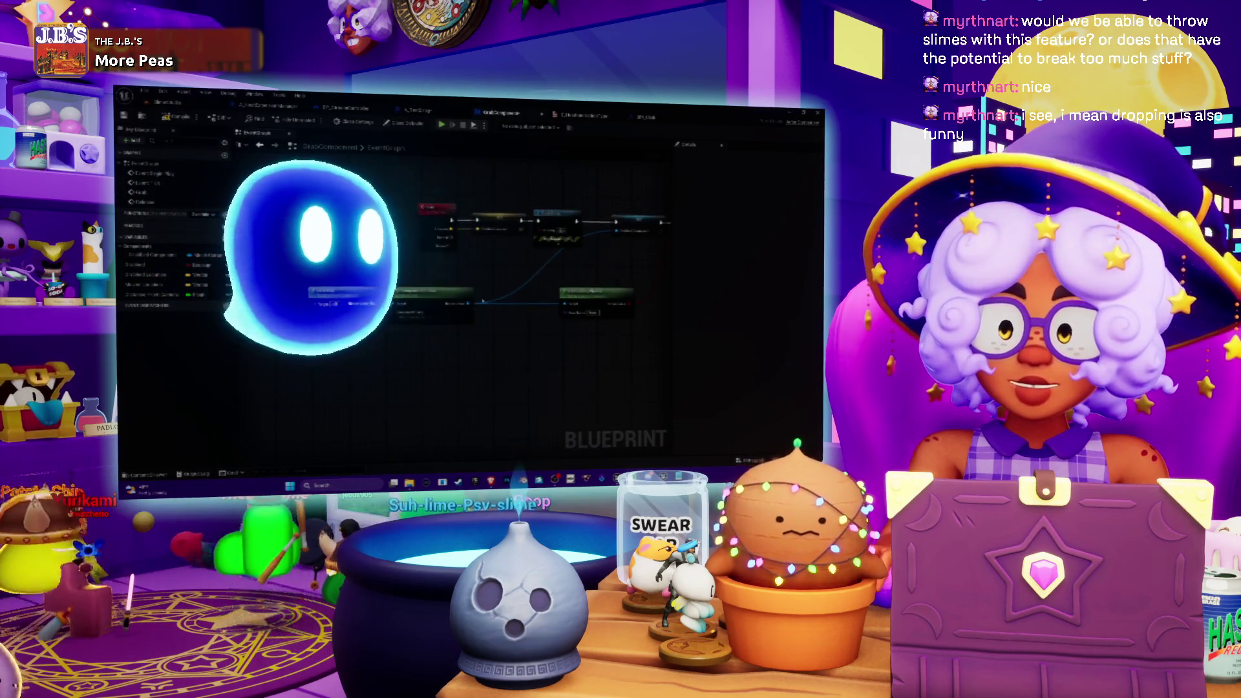
mouse_move(489, 276)
mouse_down()
mouse_move(445, 263)
mouse_move(496, 241)
mouse_move(286, 221)
mouse_up()
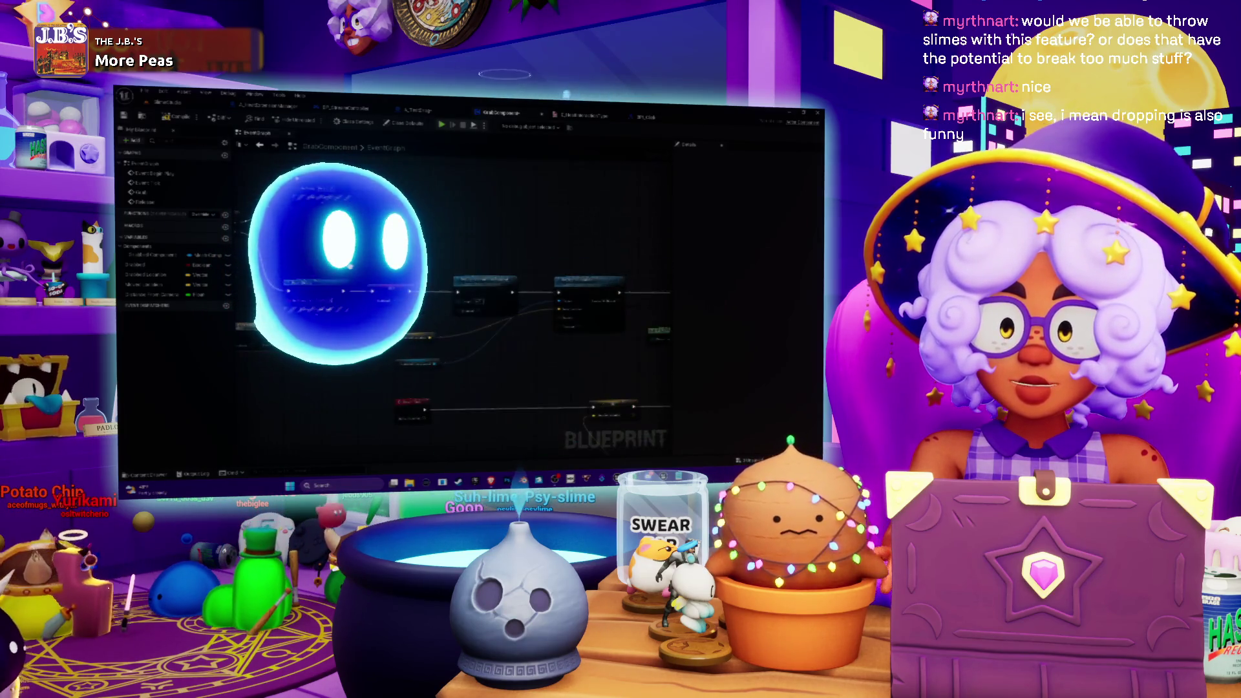
drag(462, 215, 400, 210)
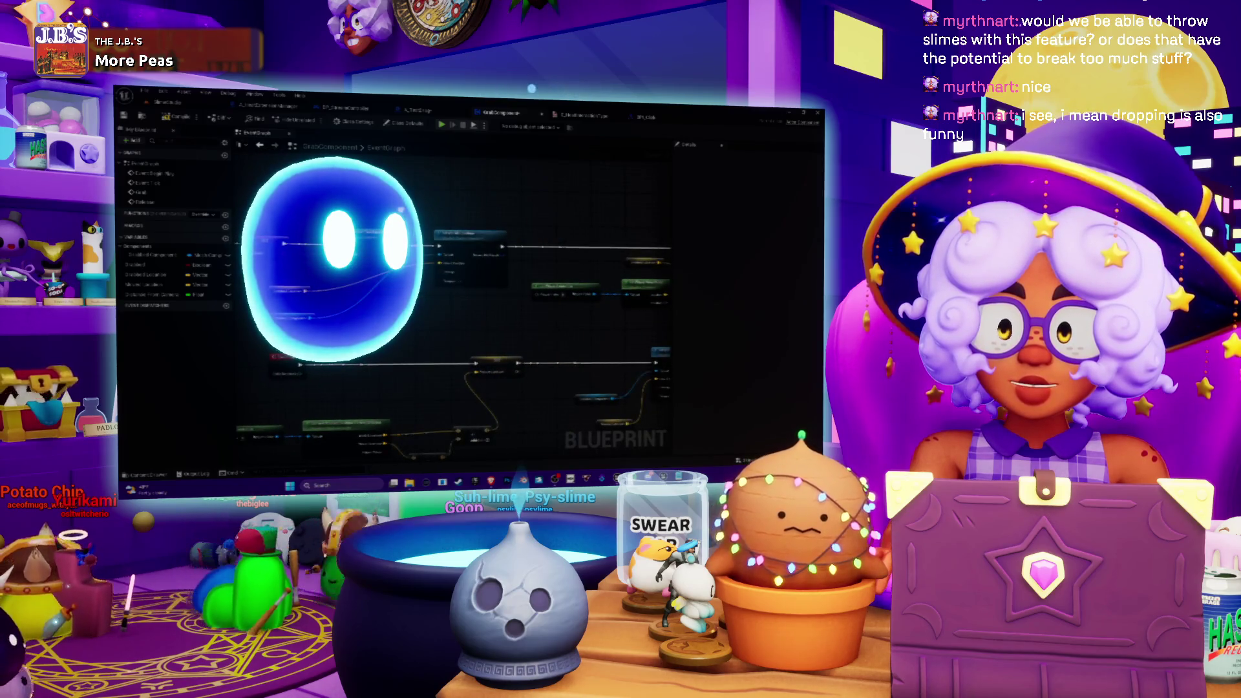
scroll(388, 210, down, 1)
scroll(453, 291, up, 2)
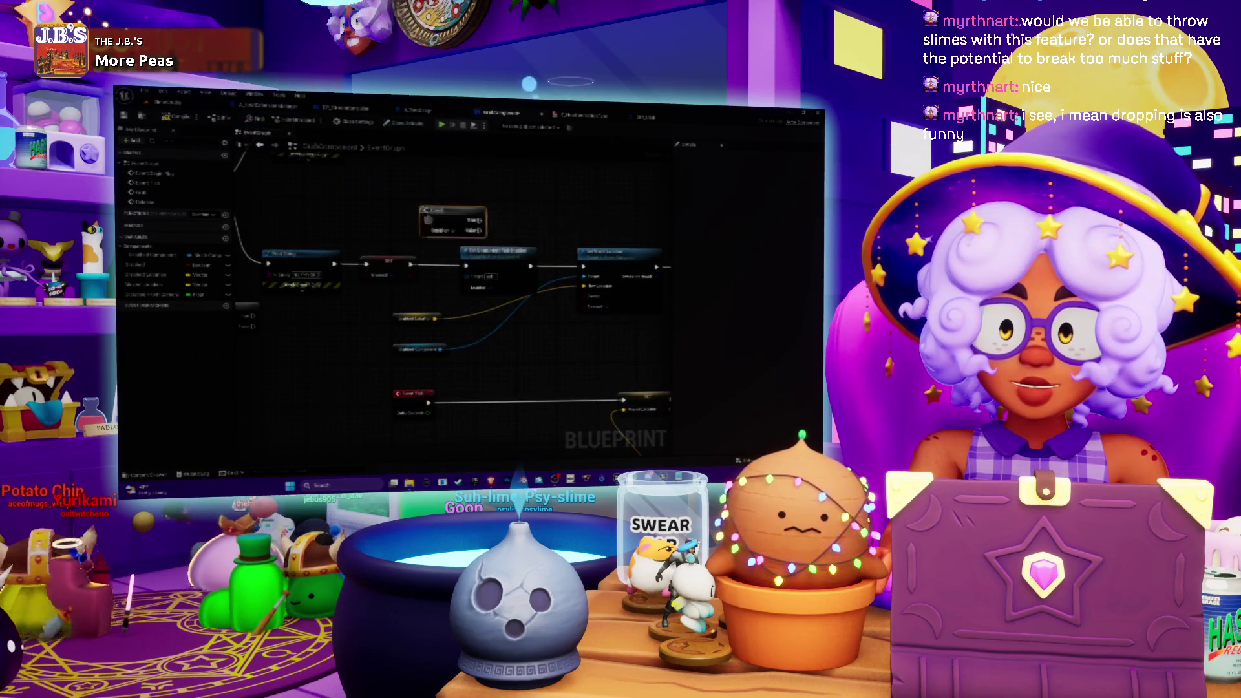
mouse_move(412, 275)
mouse_down()
mouse_move(428, 234)
mouse_move(429, 245)
mouse_up()
key(Escape)
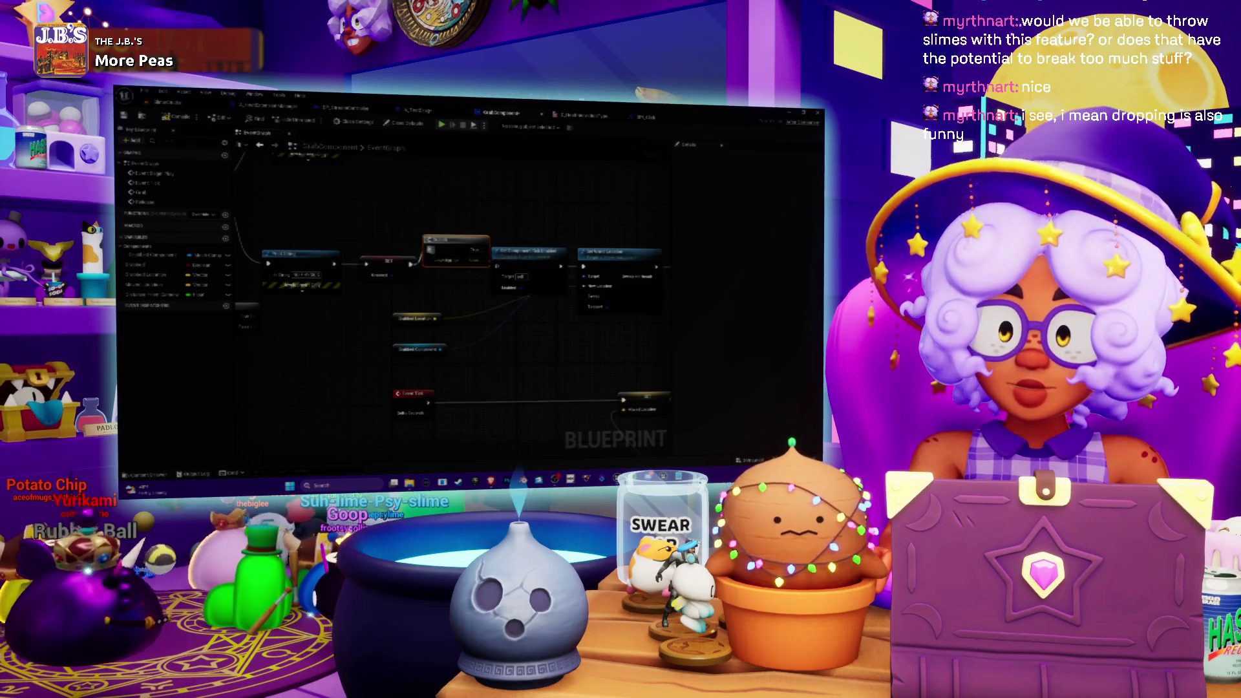
drag(479, 250, 498, 266)
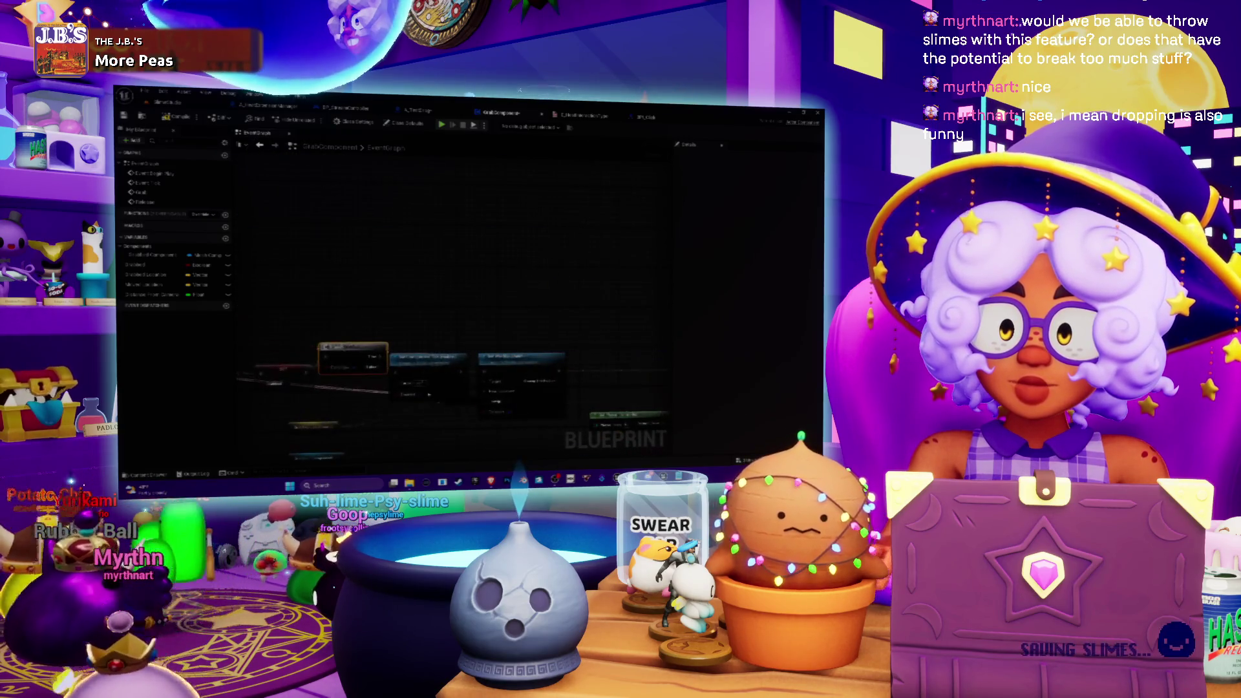
drag(328, 366, 441, 336)
scroll(405, 306, down, 2)
drag(473, 321, 209, 304)
drag(453, 310, 323, 320)
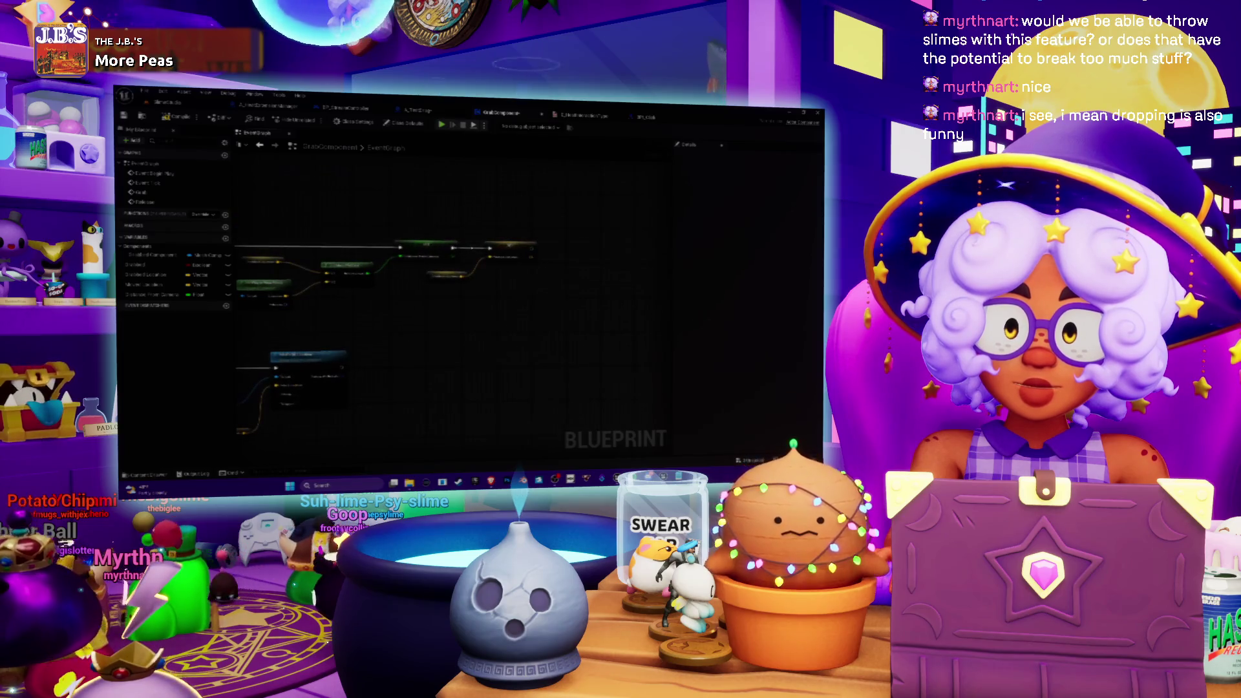
mouse_move(235, 317)
mouse_down()
mouse_move(429, 314)
mouse_move(298, 309)
mouse_up()
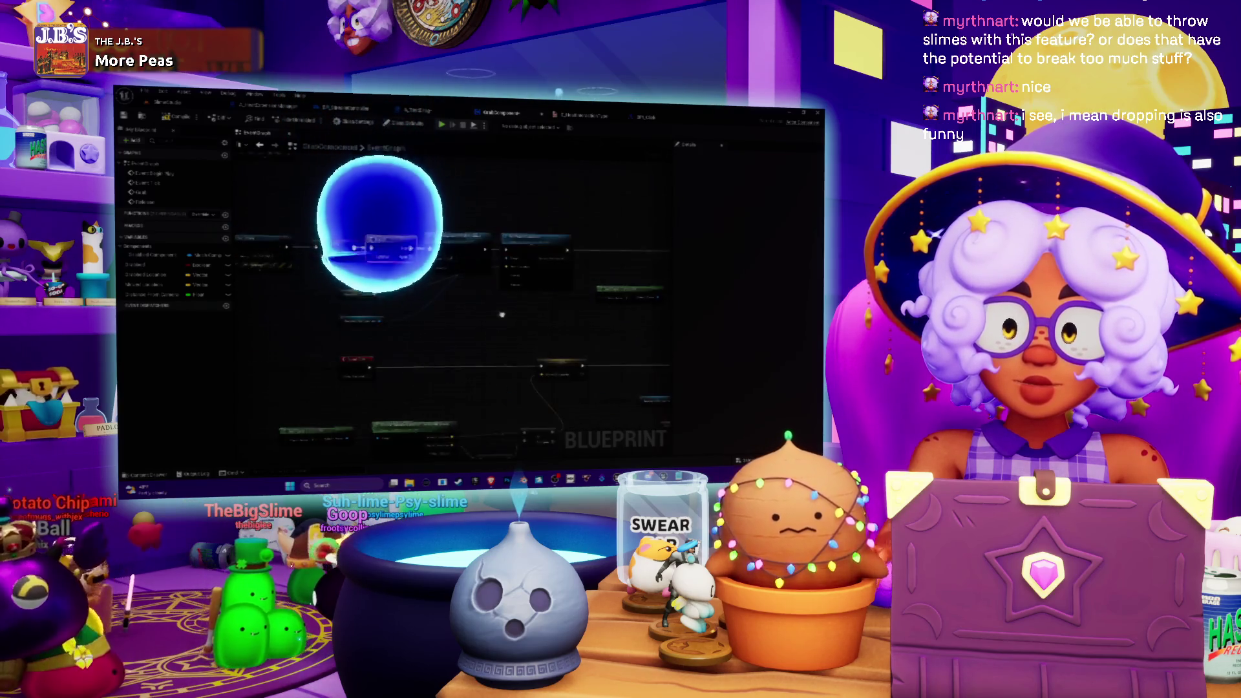
scroll(405, 283, up, 2)
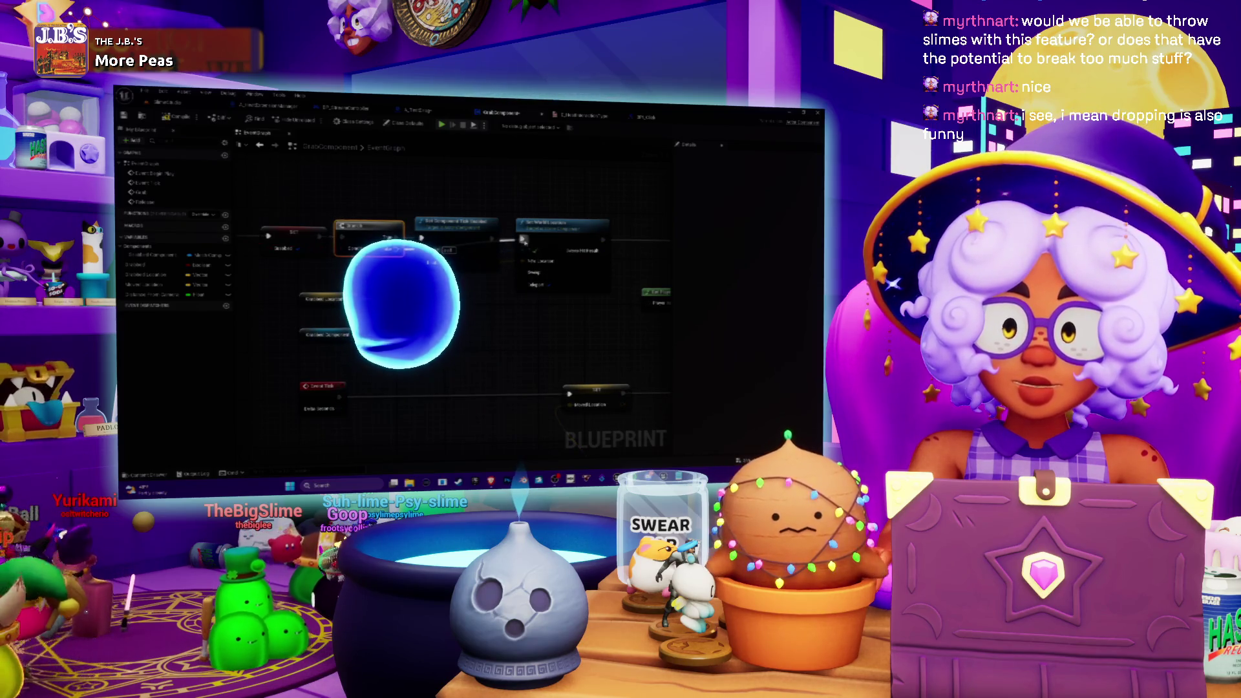
drag(415, 311, 400, 319)
scroll(393, 254, down, 2)
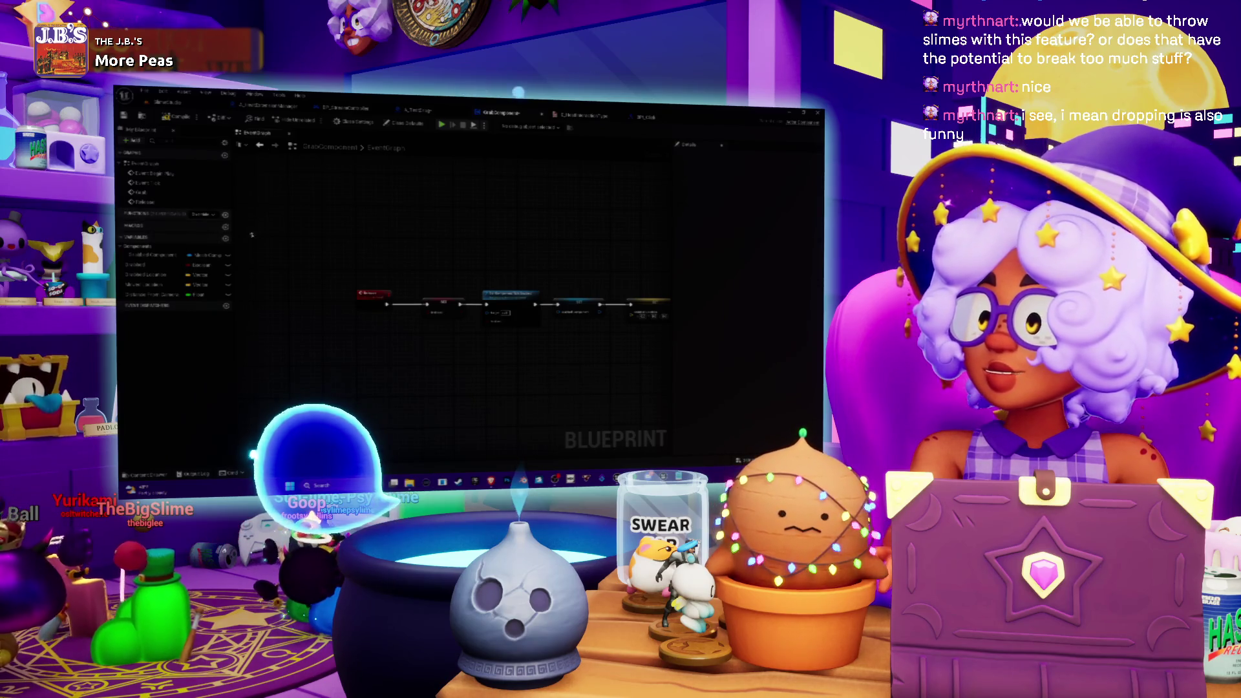
Add a Custom Event node near the chain and rename it Drop
right_click(428, 212)
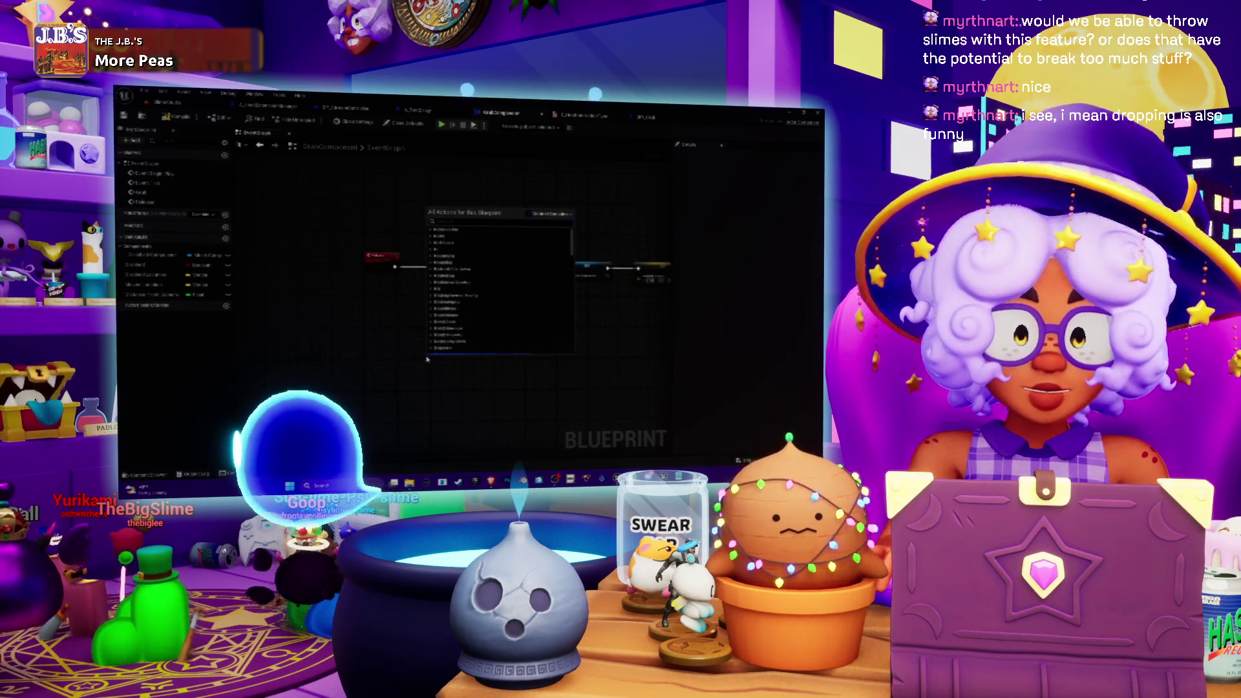
text(custom event)
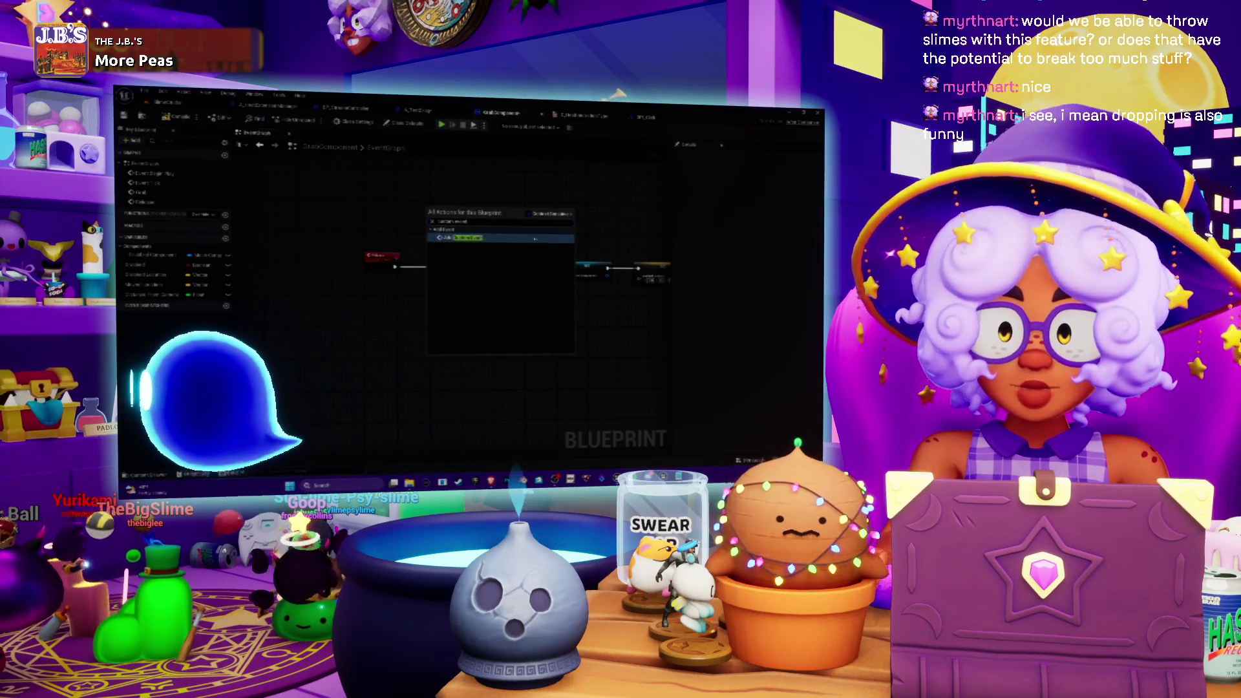
key(Return)
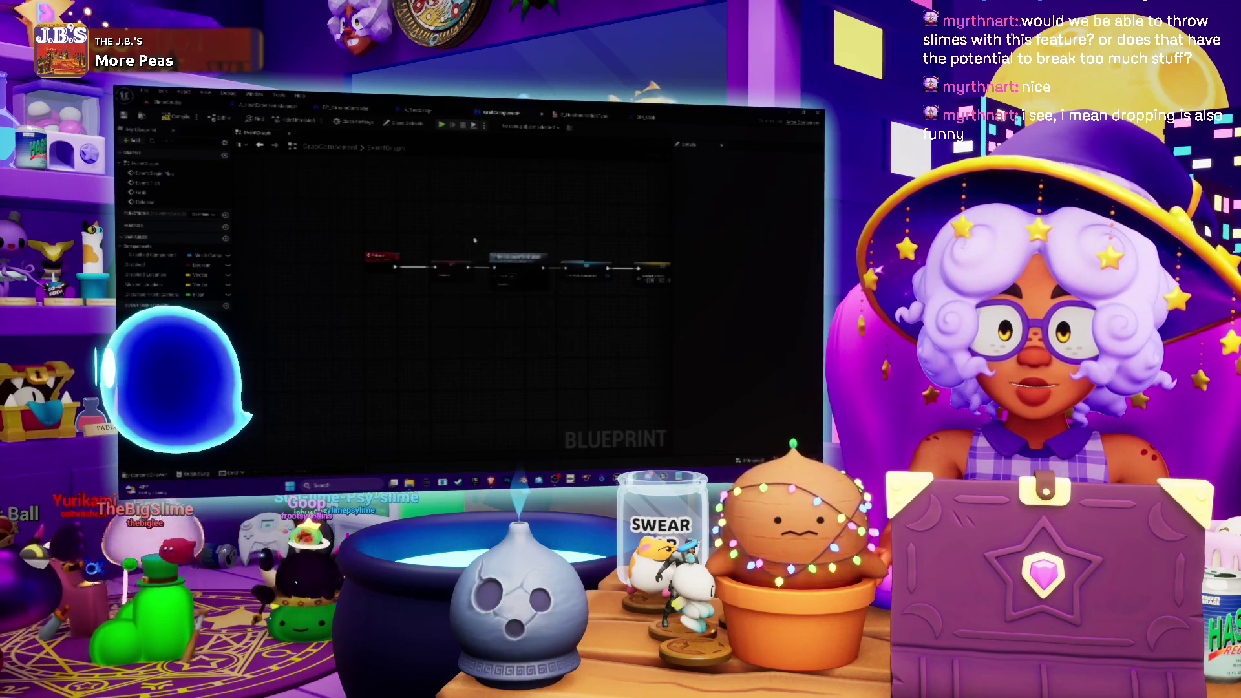
key(Return)
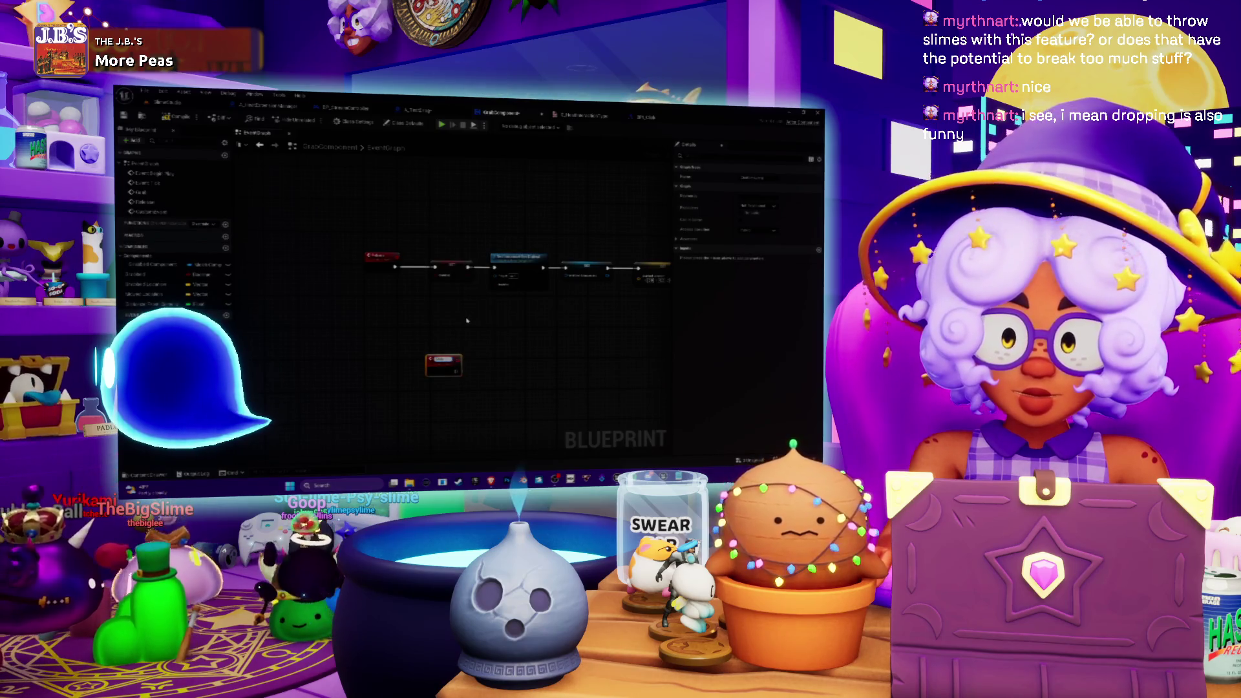
drag(443, 365, 475, 348)
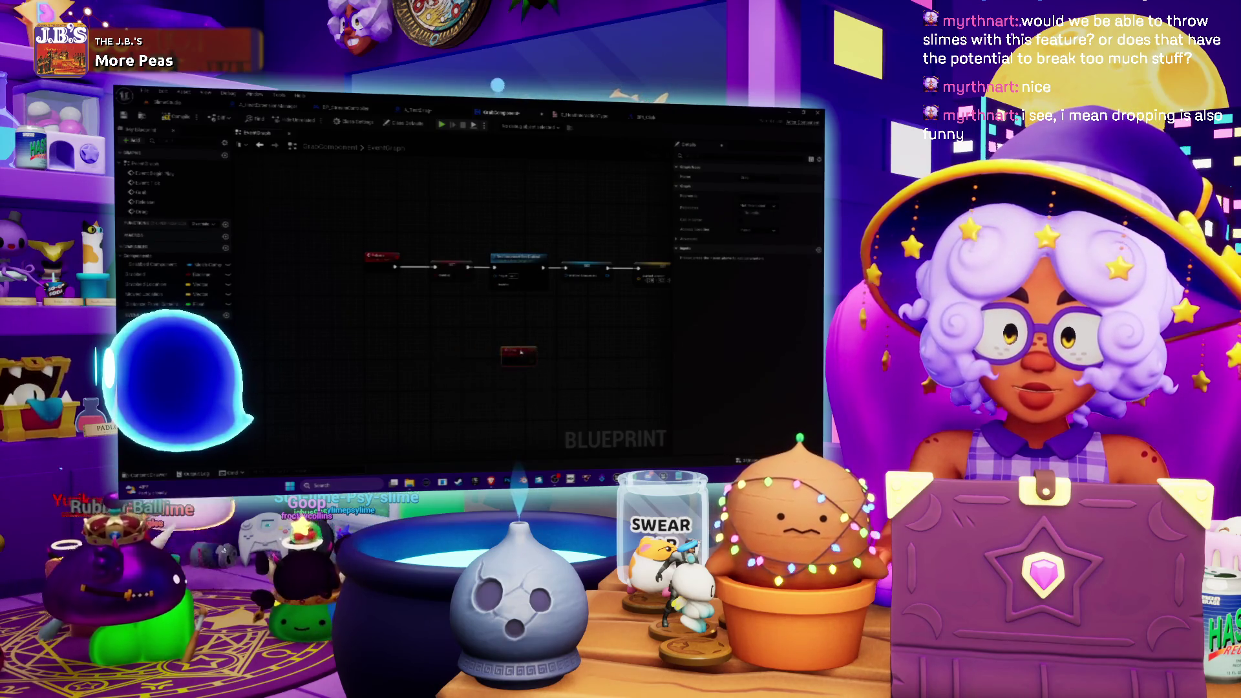
scroll(466, 333, up, 2)
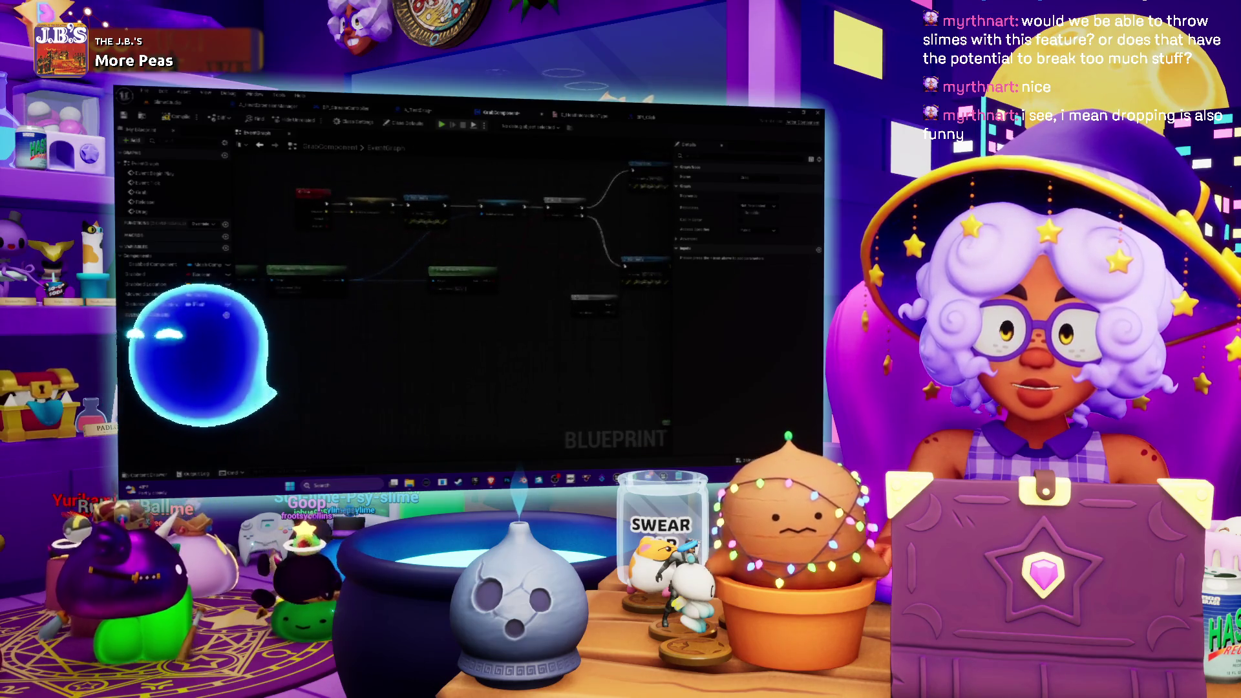
scroll(414, 291, up, 2)
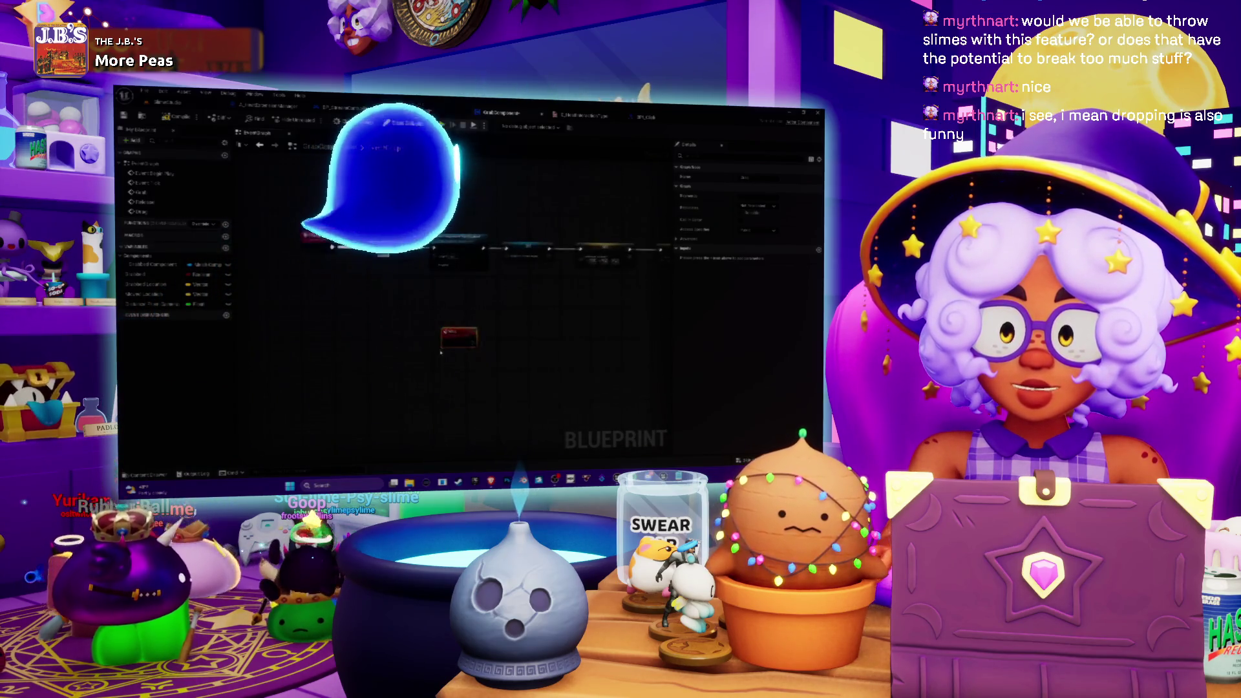
double_click(423, 332)
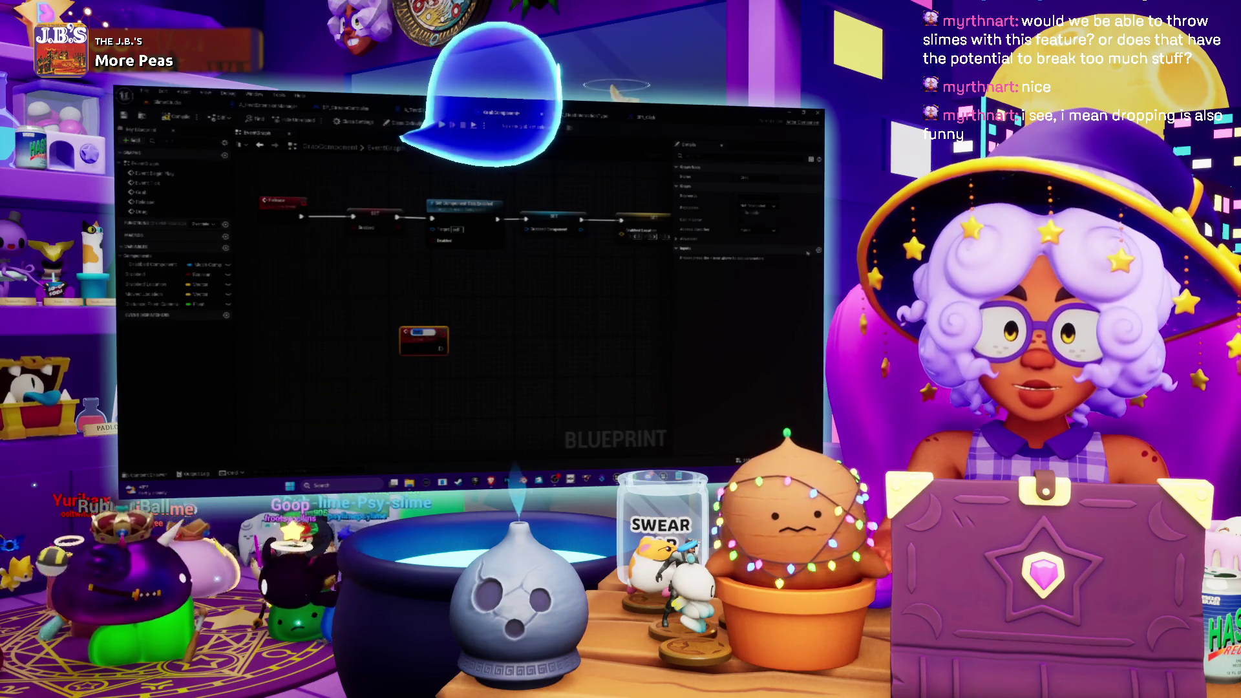
text(Drop)
key(Return)
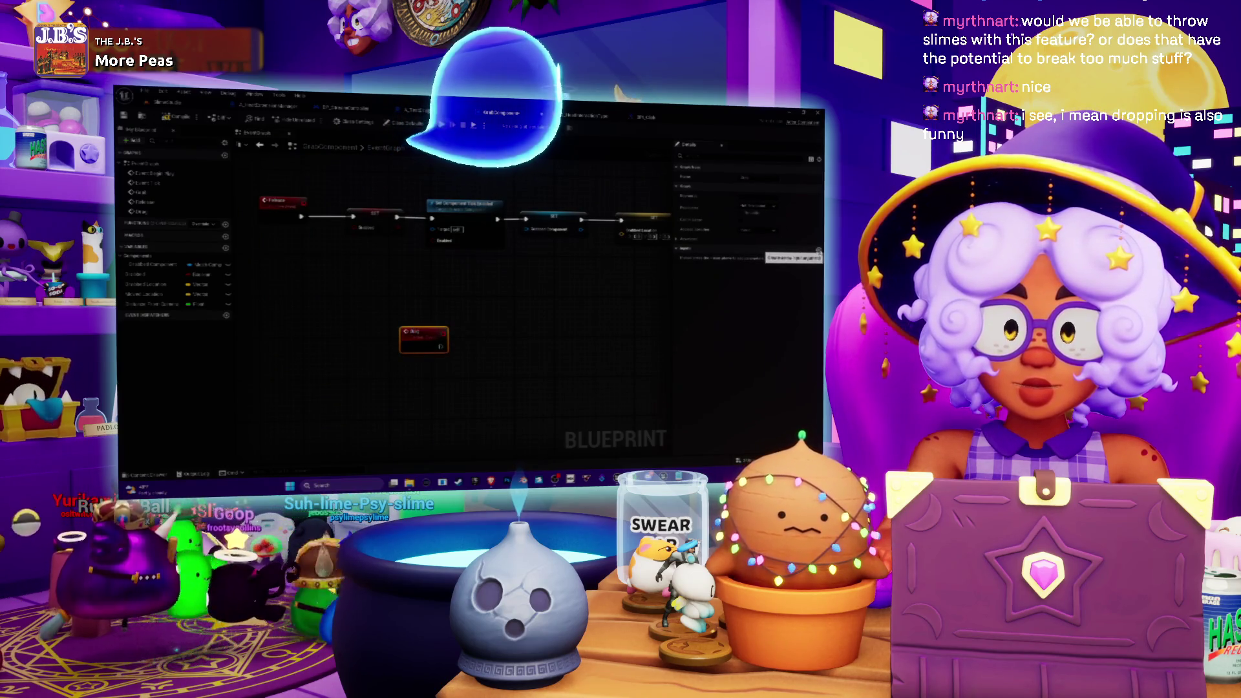
Give the Drop event a new input parameter of type Vector
click(818, 250)
click(754, 259)
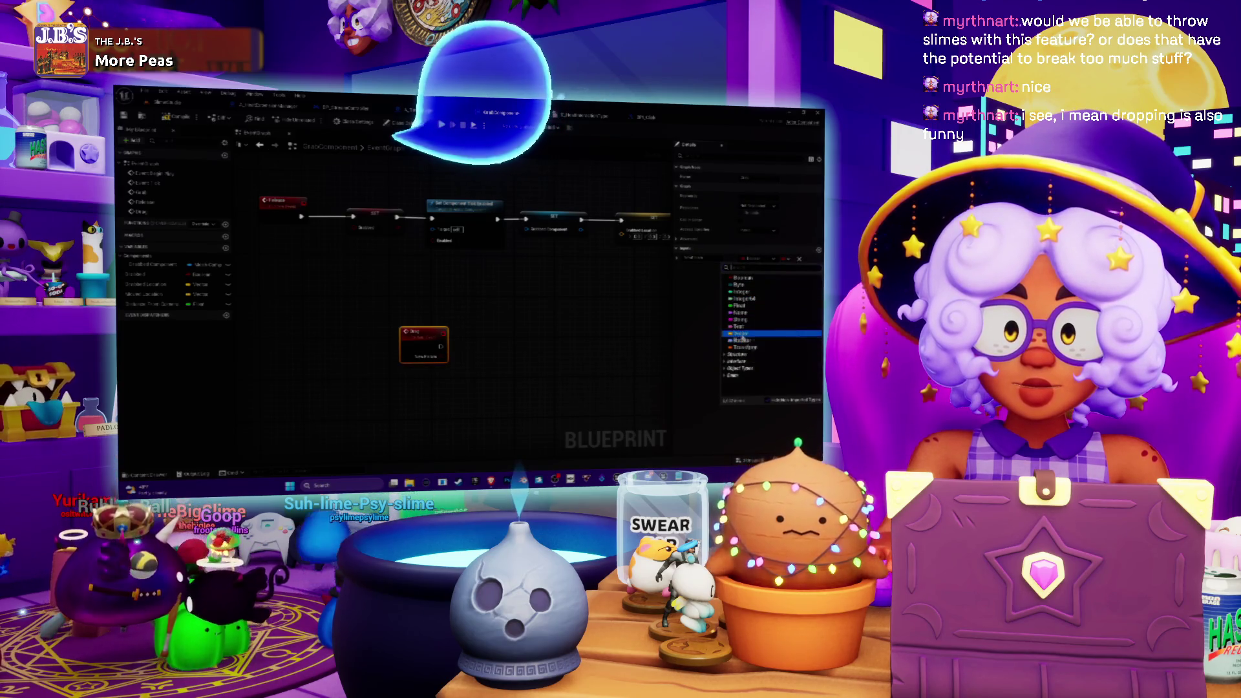
click(740, 332)
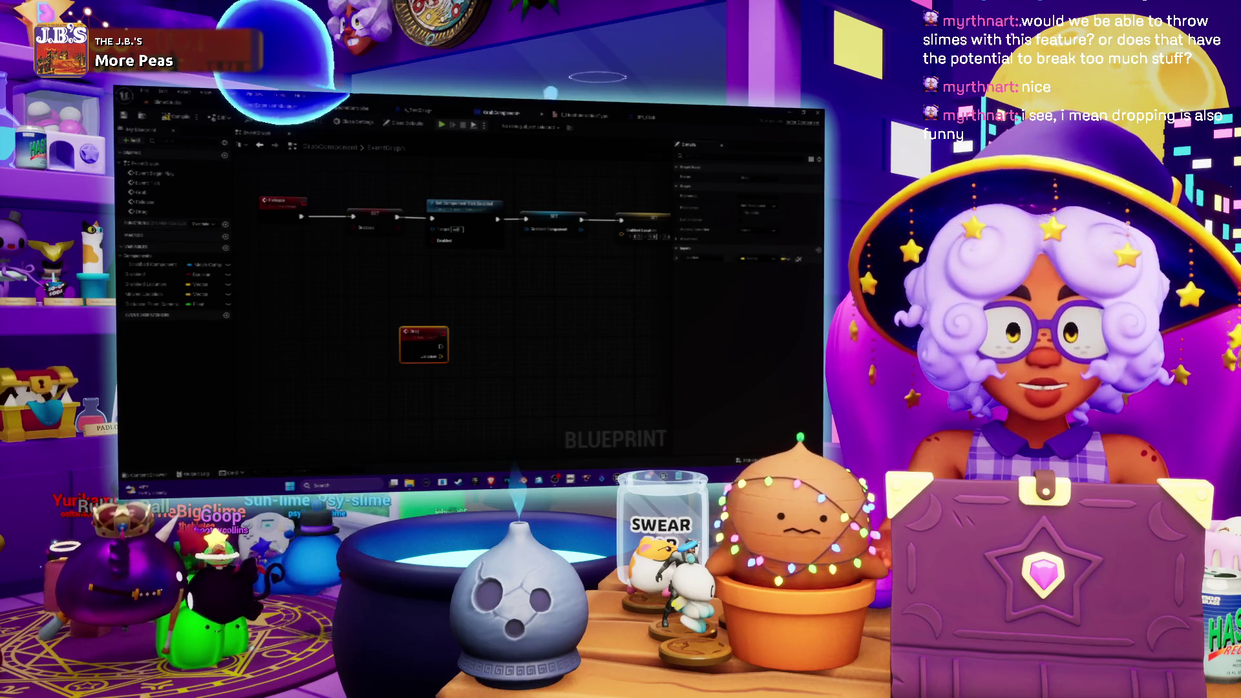
Rename the Drop event's vector input, then pan the graph over to the math nodes
double_click(693, 267)
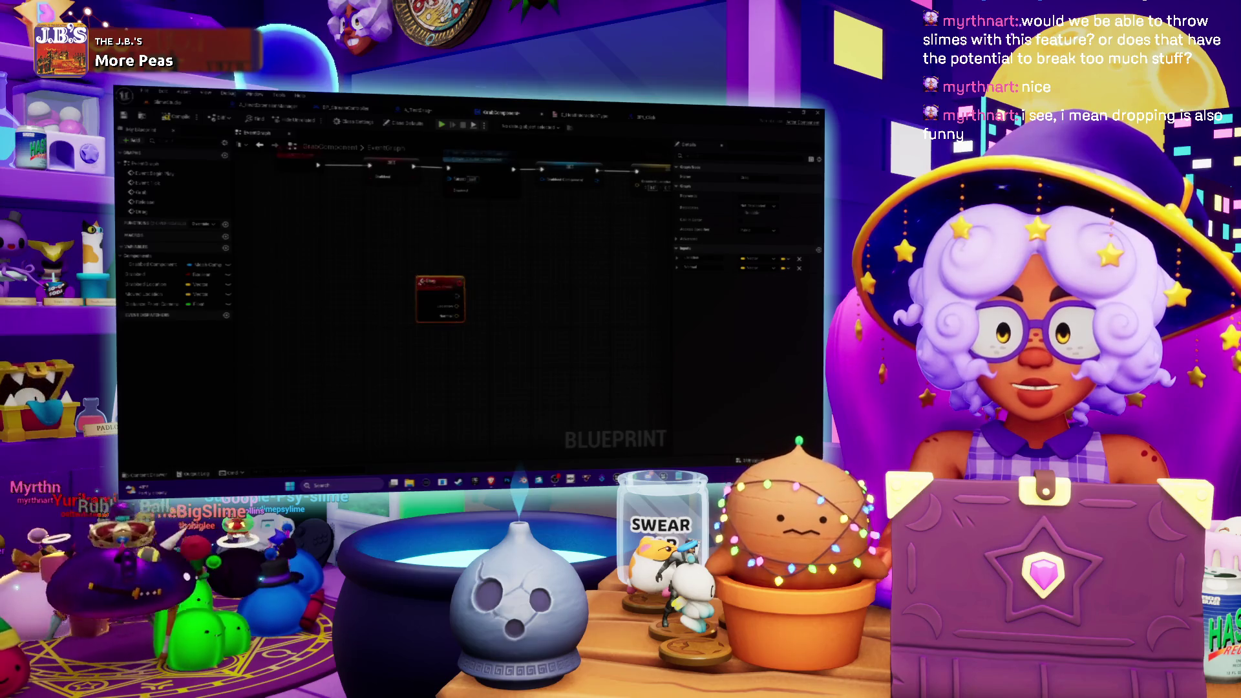
mouse_move(411, 342)
mouse_down()
mouse_move(471, 317)
mouse_move(436, 361)
mouse_move(255, 323)
mouse_up()
mouse_move(452, 336)
mouse_down()
mouse_move(372, 318)
mouse_move(491, 337)
mouse_move(539, 222)
mouse_up()
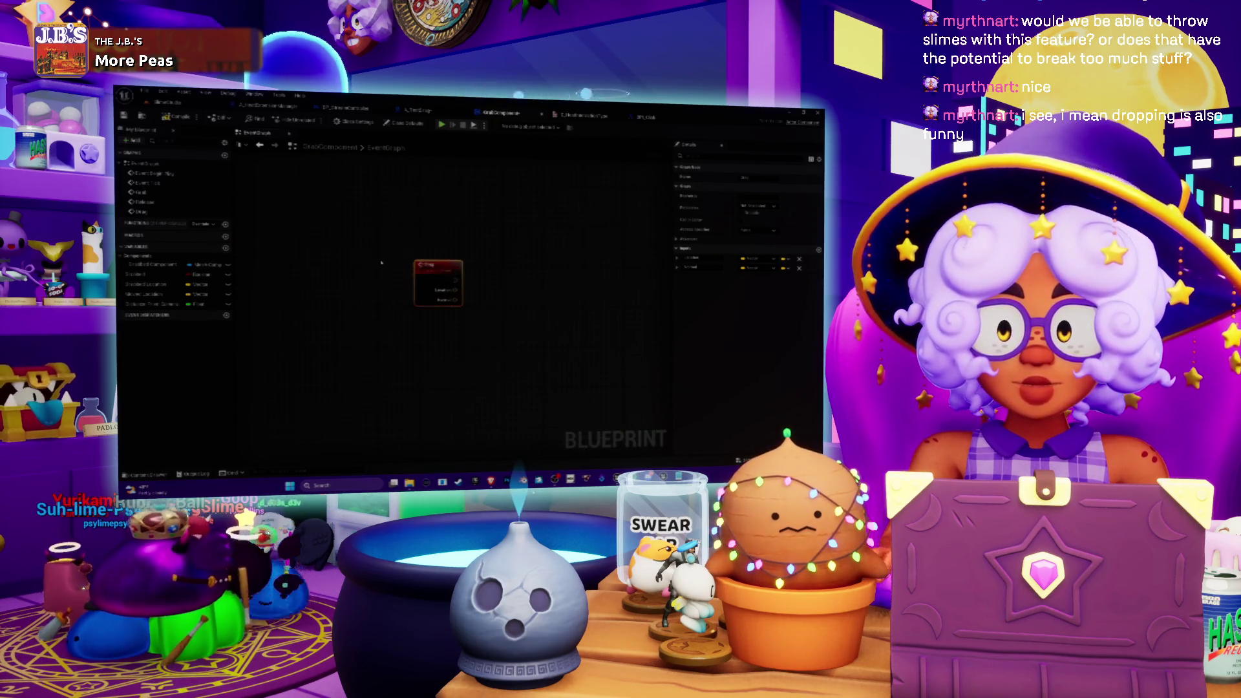
scroll(447, 296, up, 4)
mouse_move(569, 298)
mouse_down()
mouse_move(344, 364)
mouse_move(453, 278)
mouse_up()
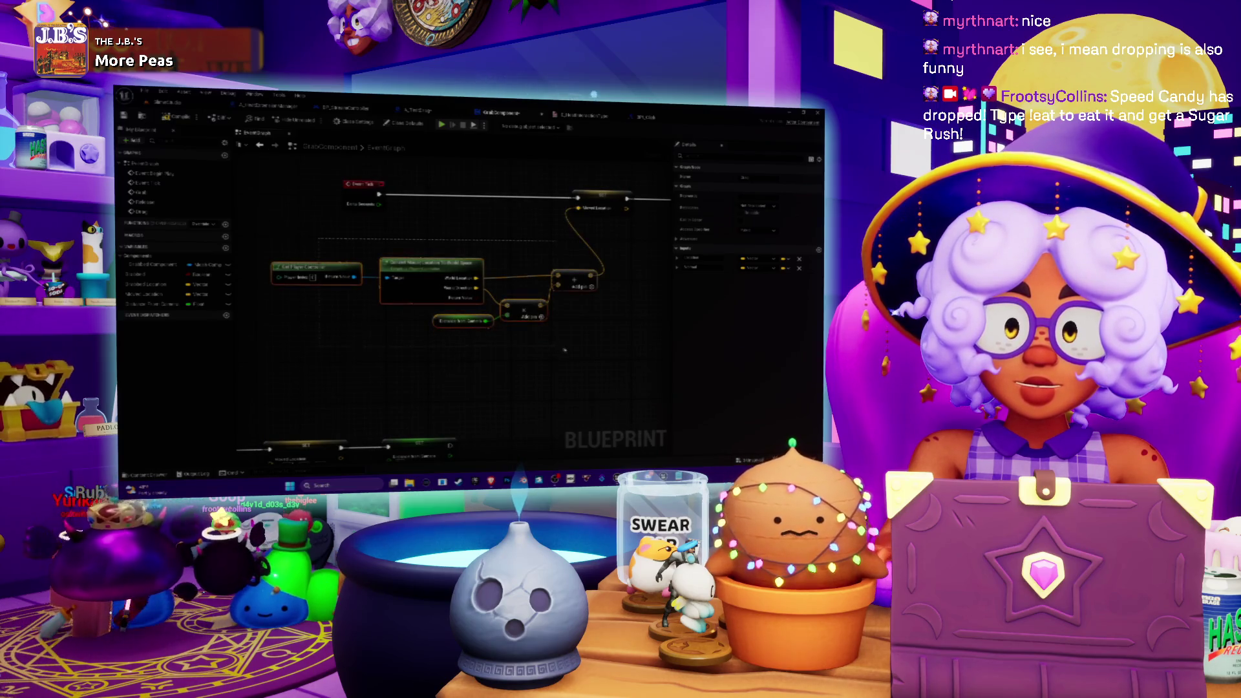
Pan to the Drag event node and select it to inspect its Details
drag(597, 341, 461, 312)
drag(520, 227, 398, 221)
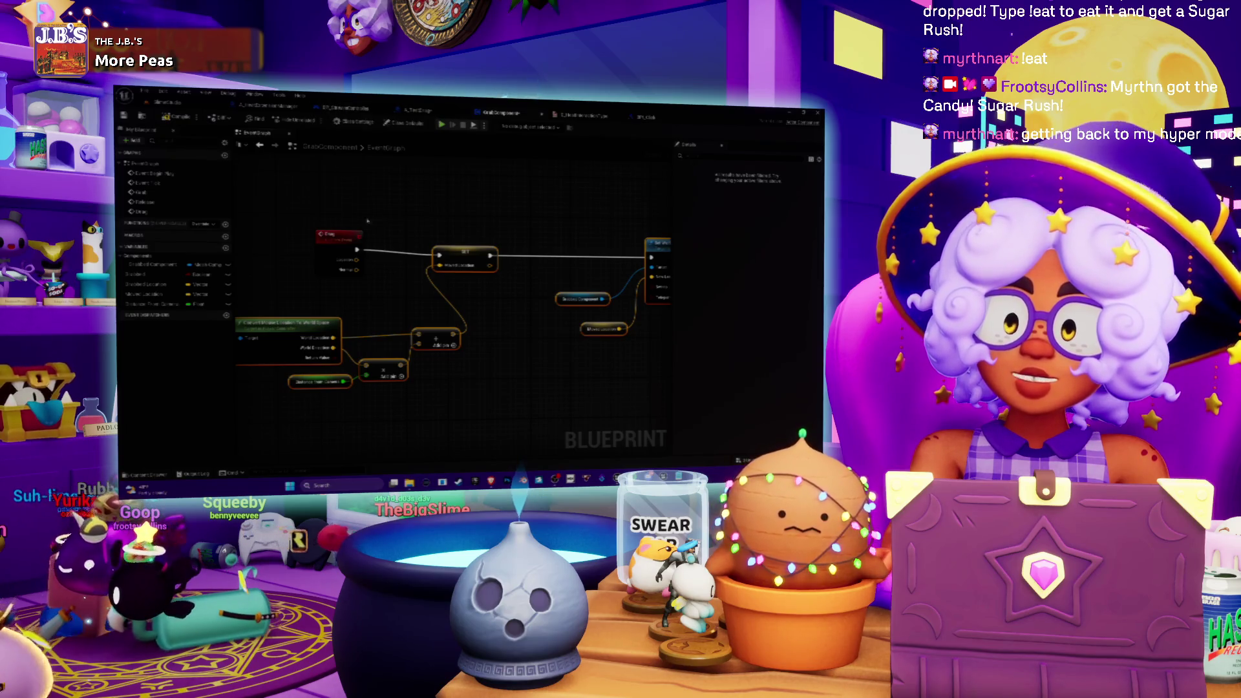
click(342, 212)
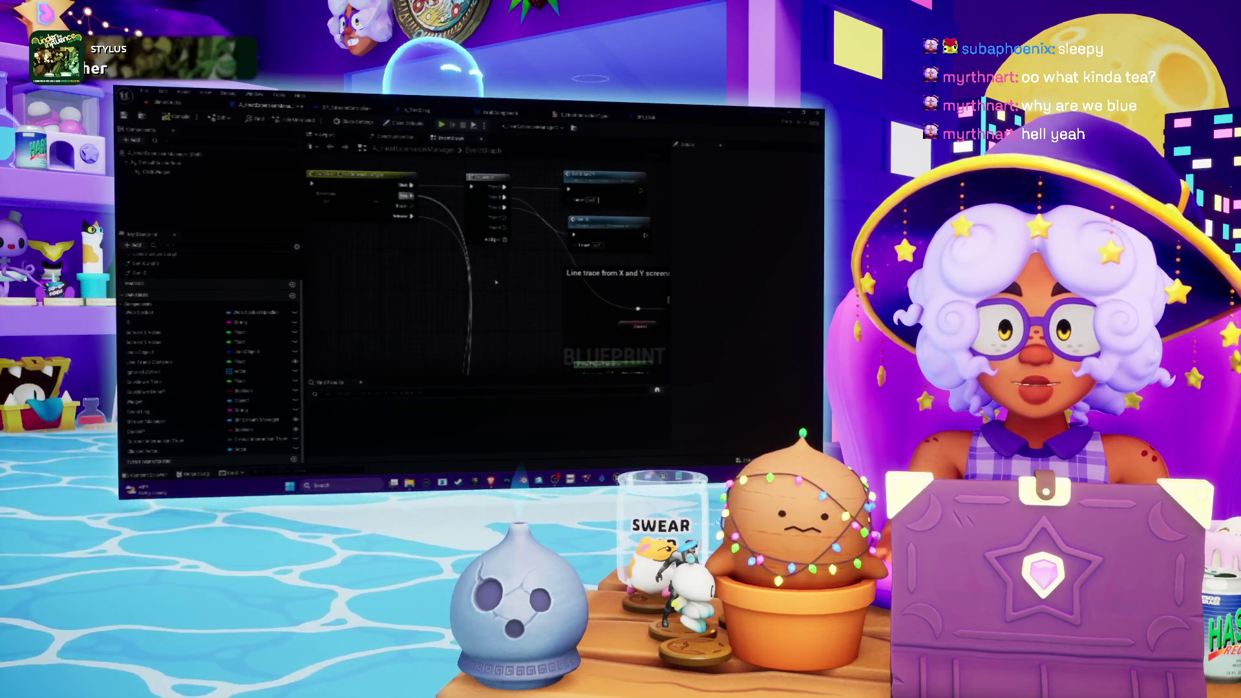
scroll(494, 288, down, 2)
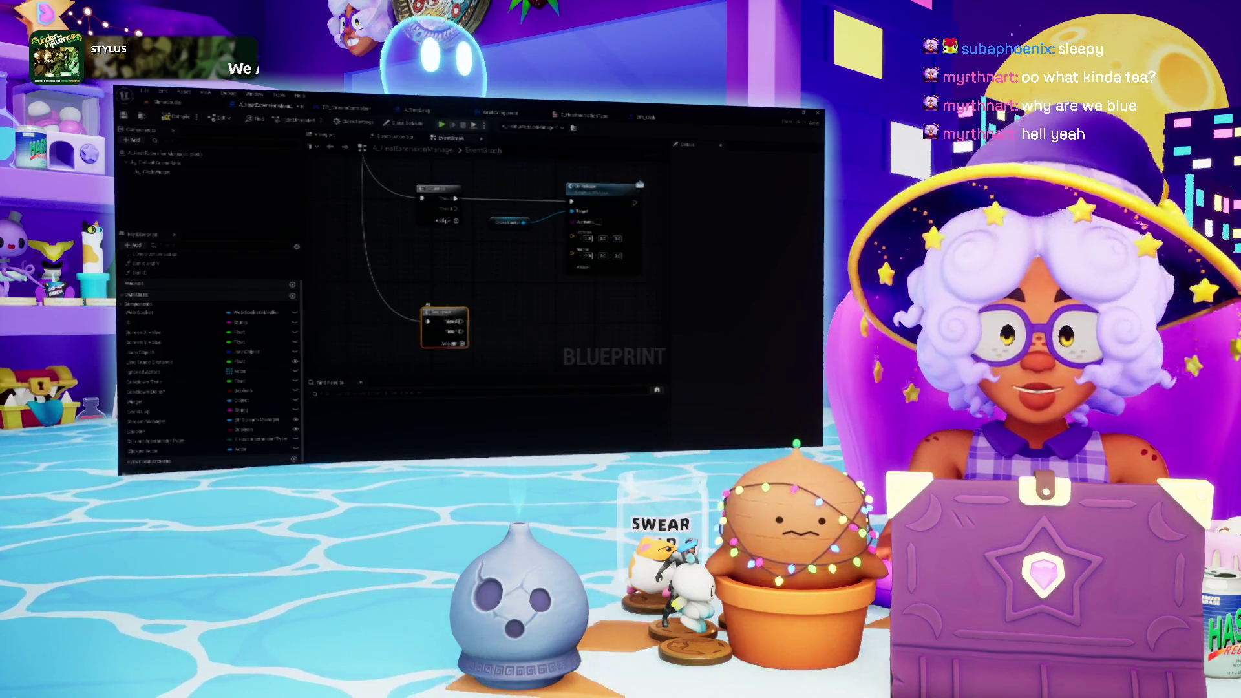
Add a function node fed by the Actor pin and move it up in line beside the earlier node
drag(492, 250, 453, 226)
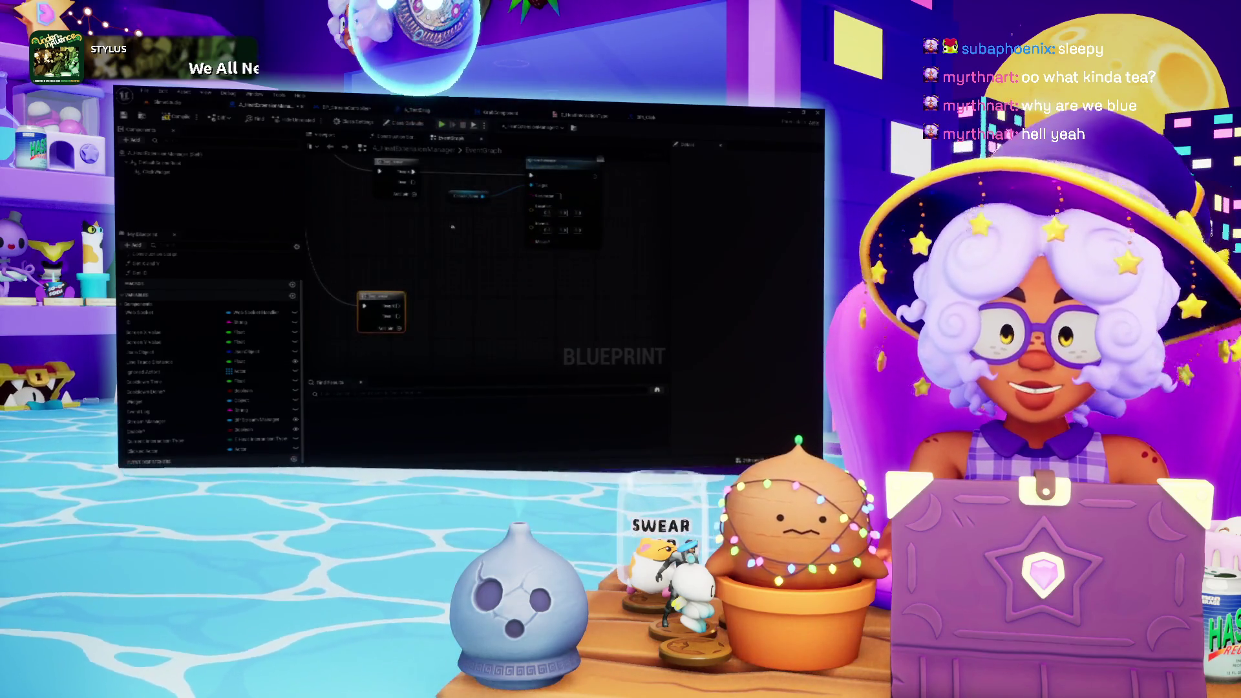
mouse_move(431, 330)
mouse_down()
mouse_move(447, 296)
mouse_move(503, 292)
mouse_up()
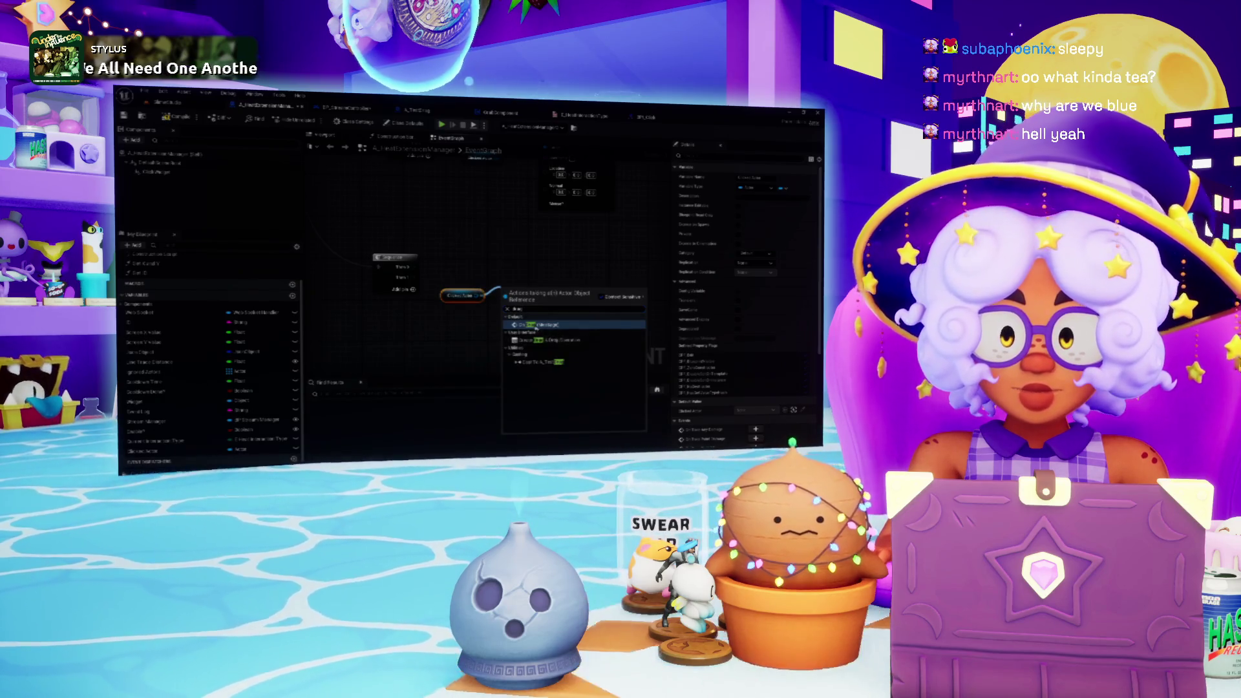
click(535, 327)
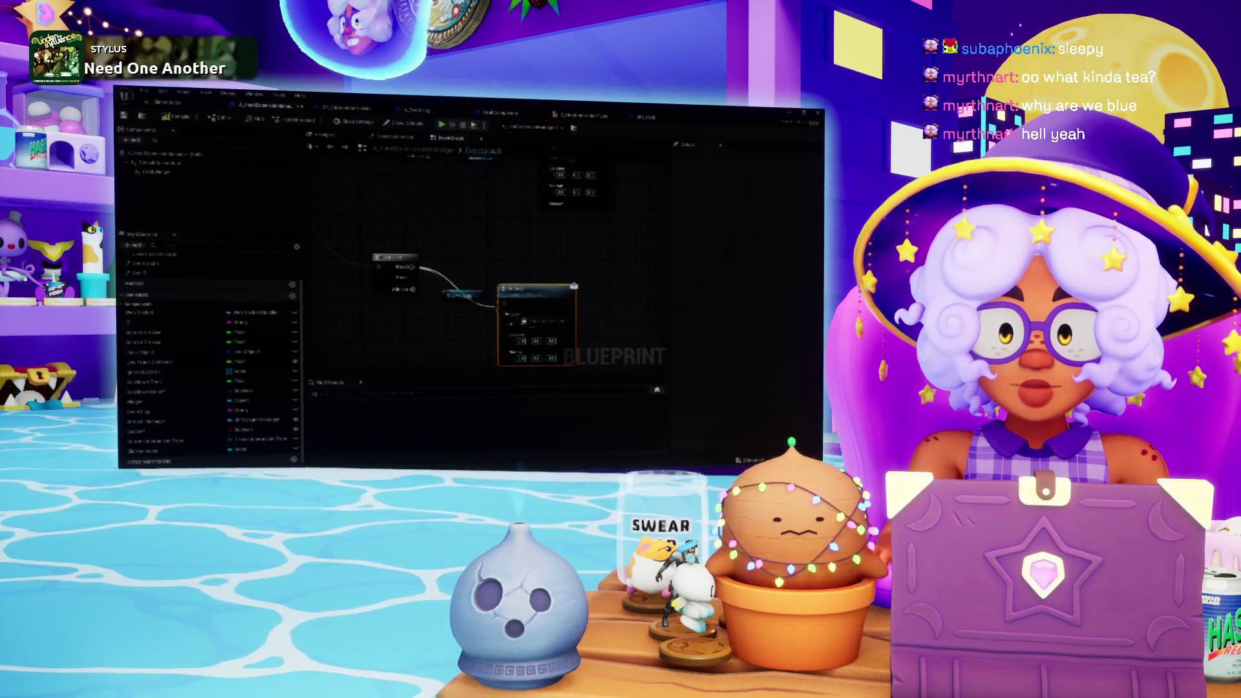
drag(574, 285, 574, 251)
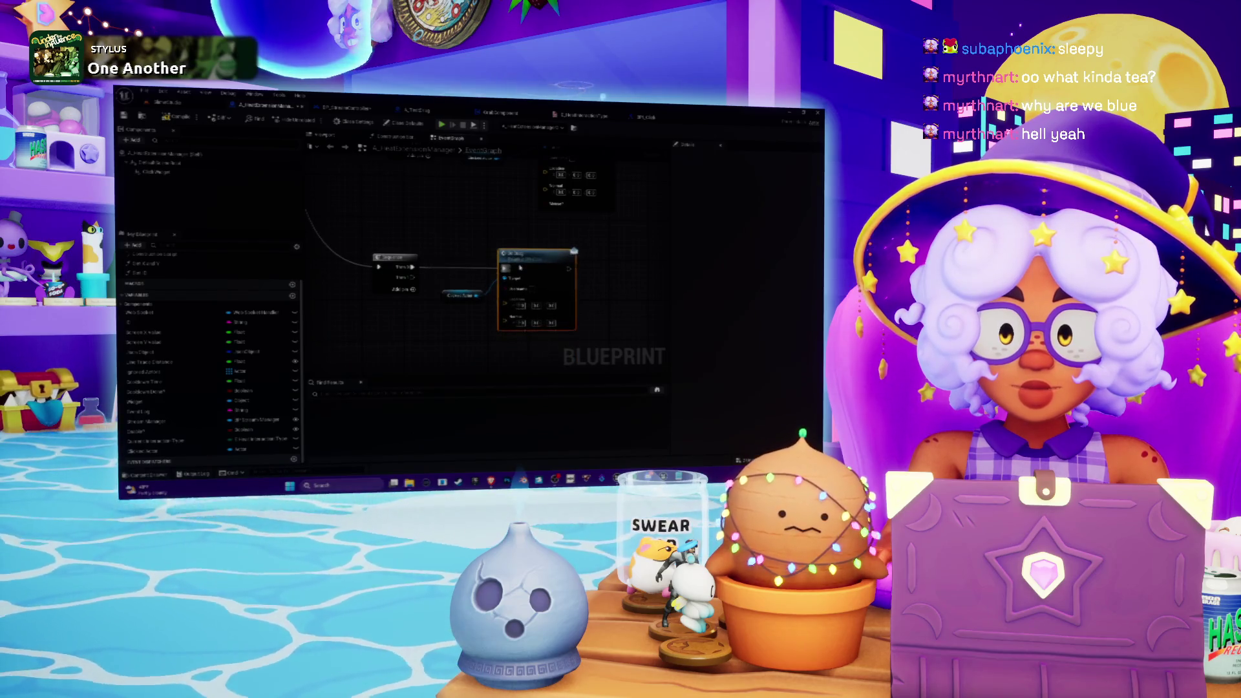
scroll(354, 373, down, 3)
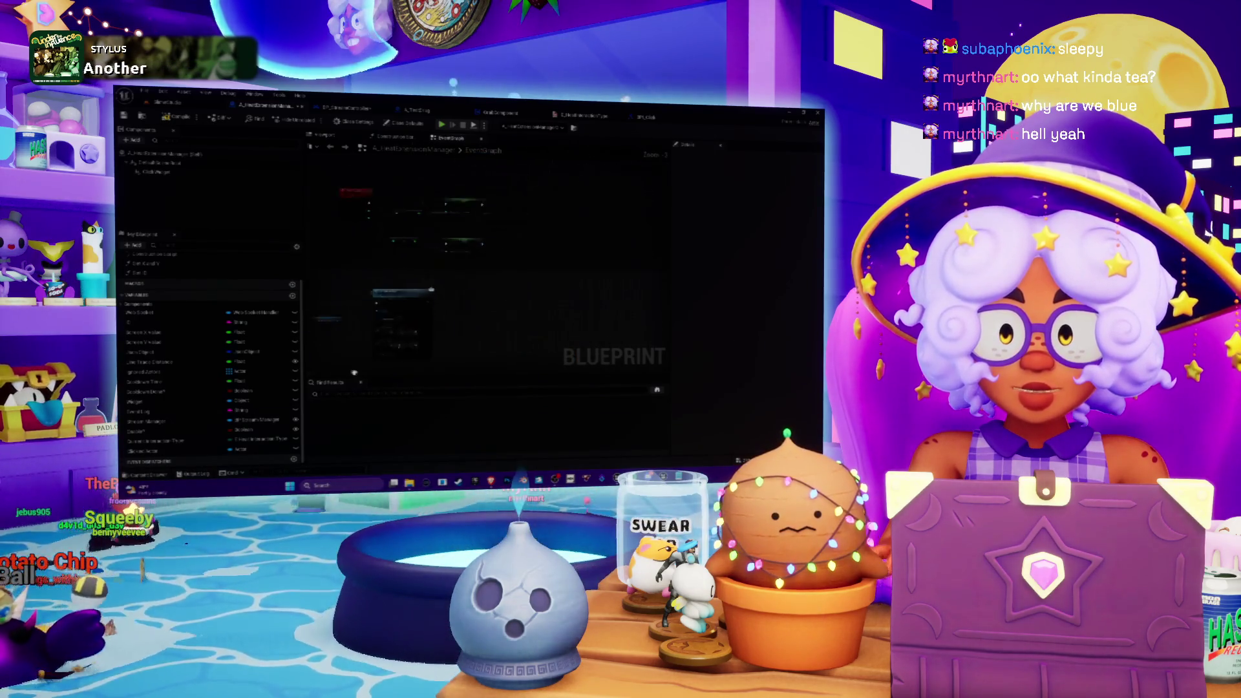
scroll(490, 325, up, 2)
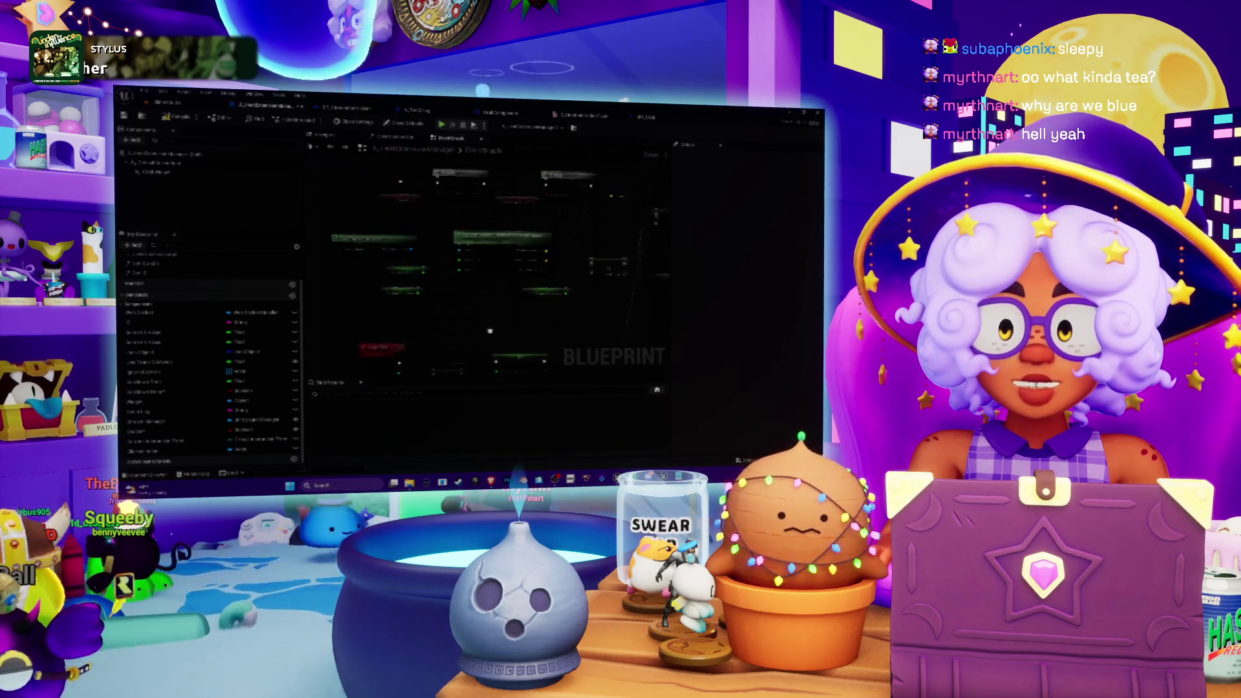
drag(490, 325, 467, 351)
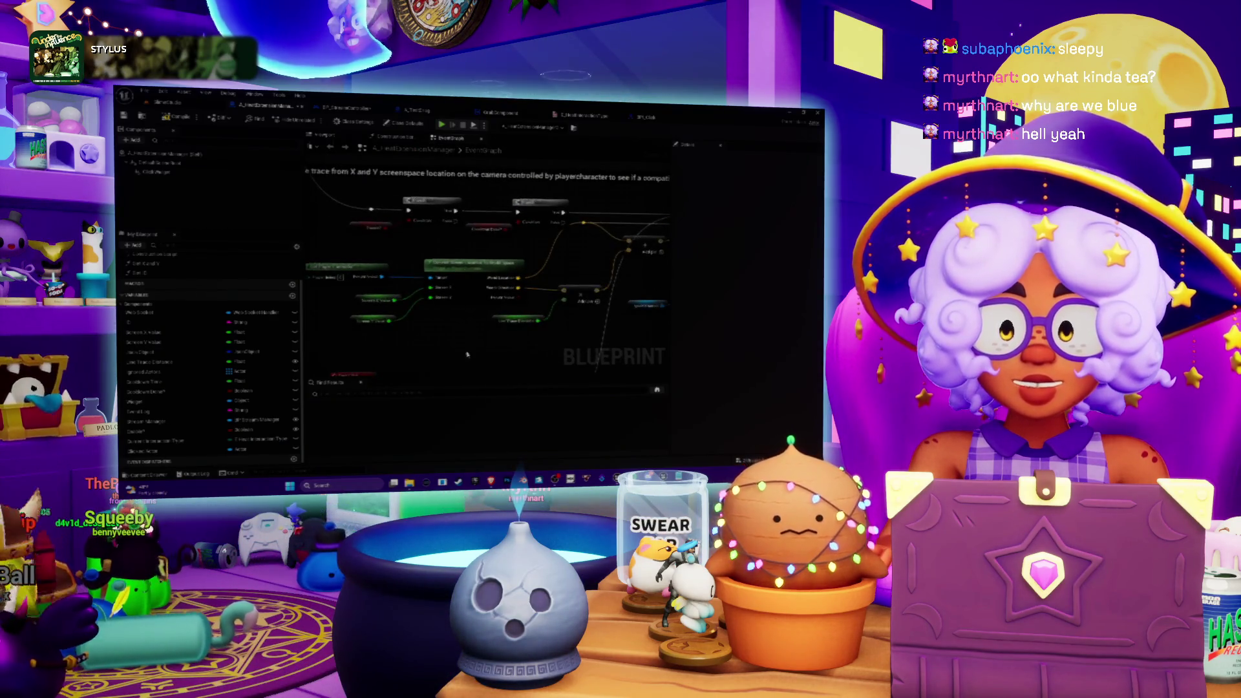
scroll(466, 354, down, 1)
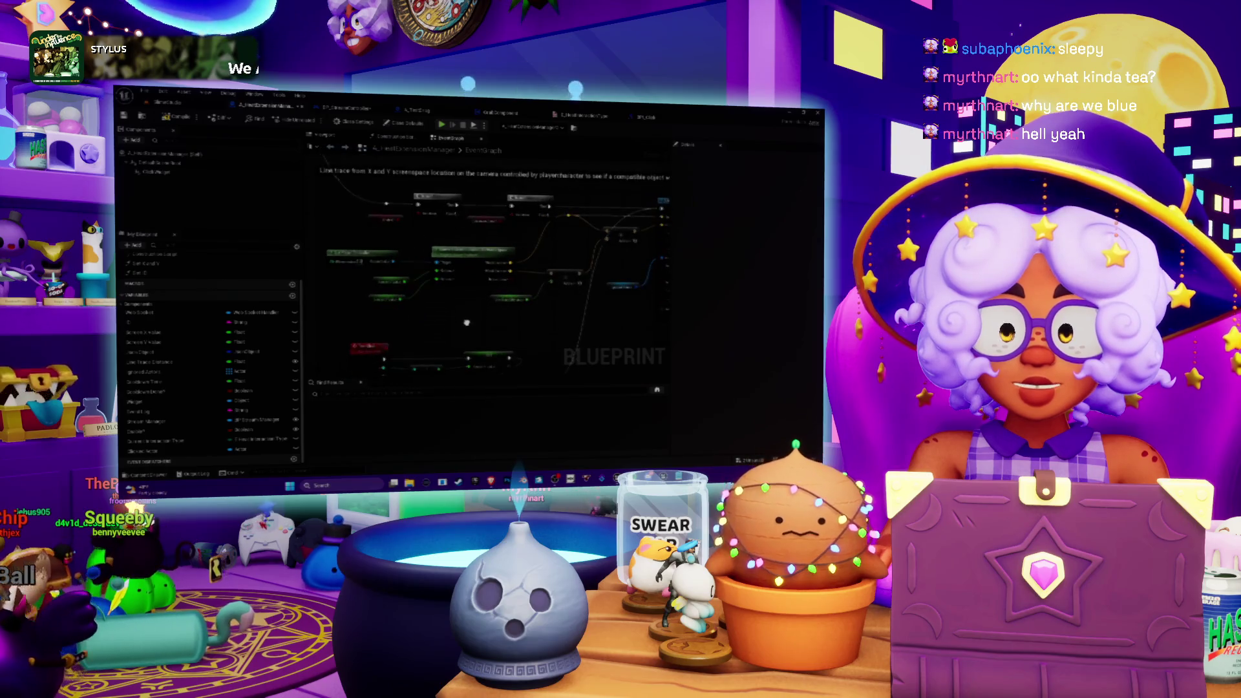
scroll(370, 308, down, 1)
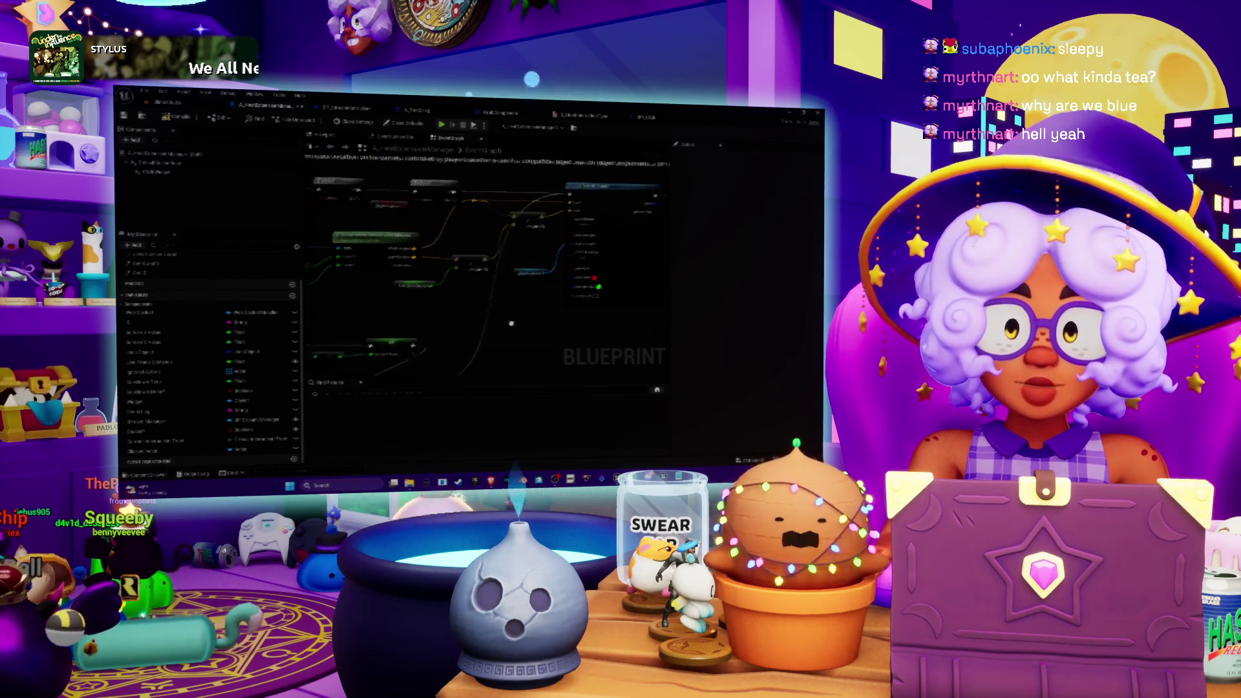
drag(510, 323, 334, 327)
drag(459, 284, 494, 294)
scroll(484, 271, down, 1)
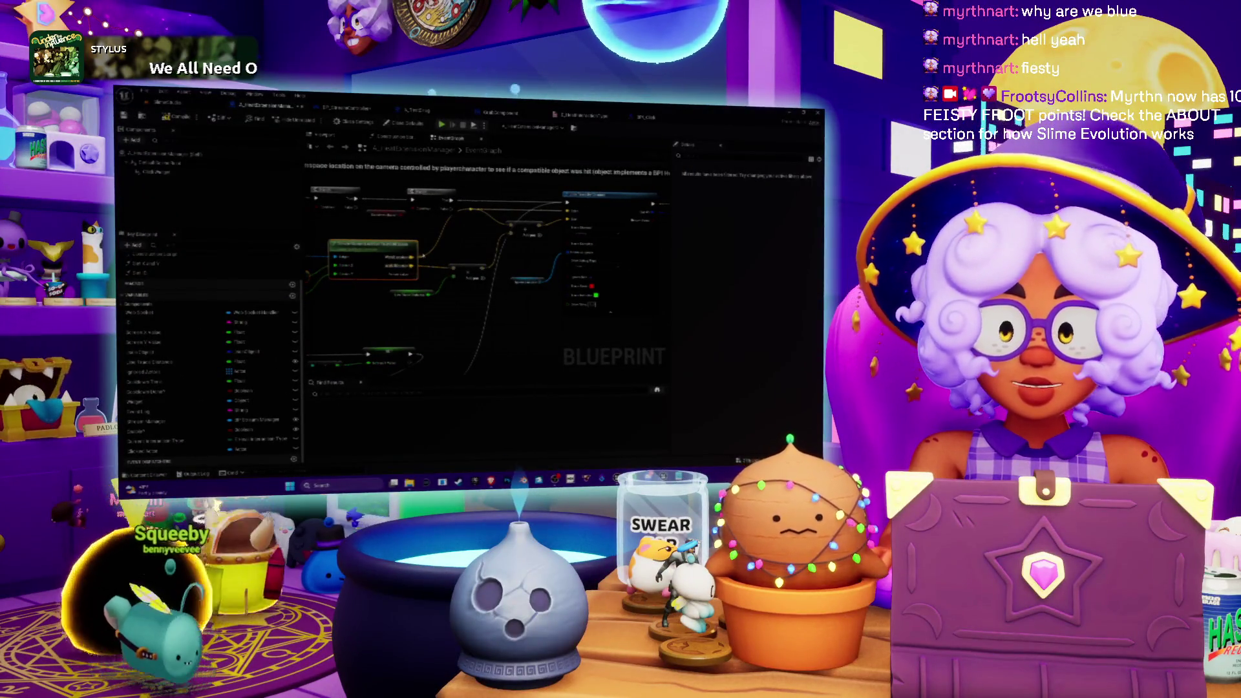
drag(454, 296, 414, 265)
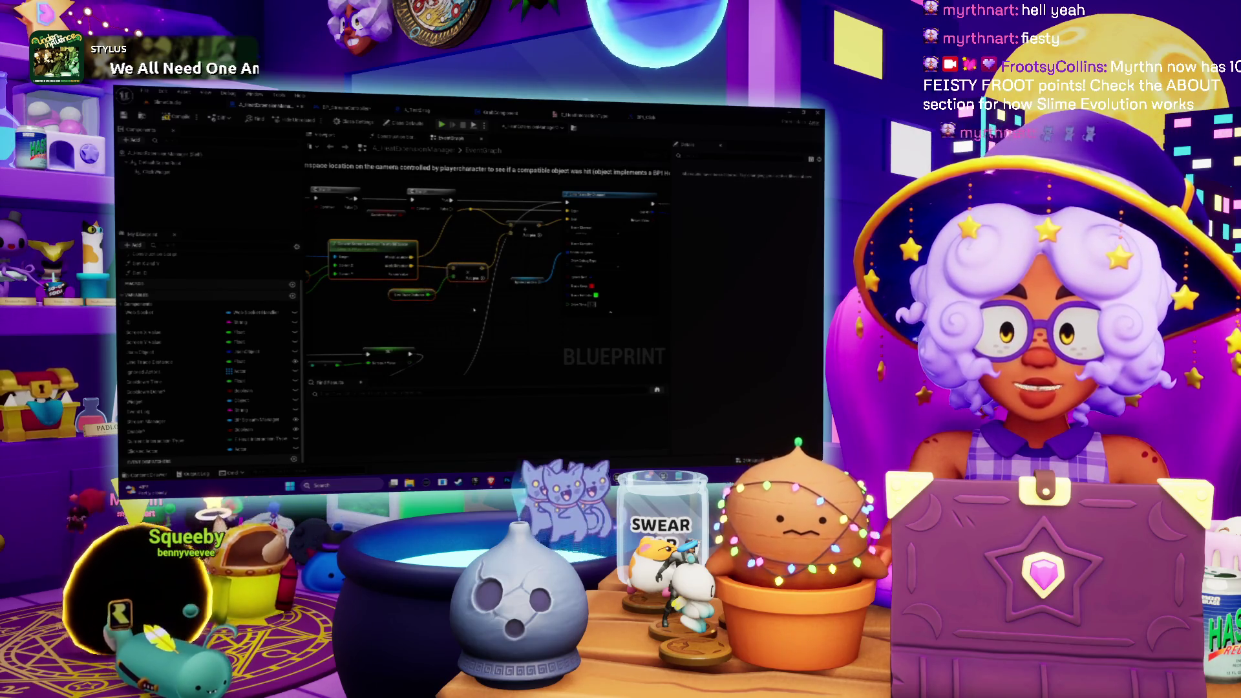
mouse_move(530, 315)
mouse_down()
mouse_move(494, 313)
mouse_move(644, 347)
mouse_move(503, 303)
mouse_move(455, 316)
mouse_up()
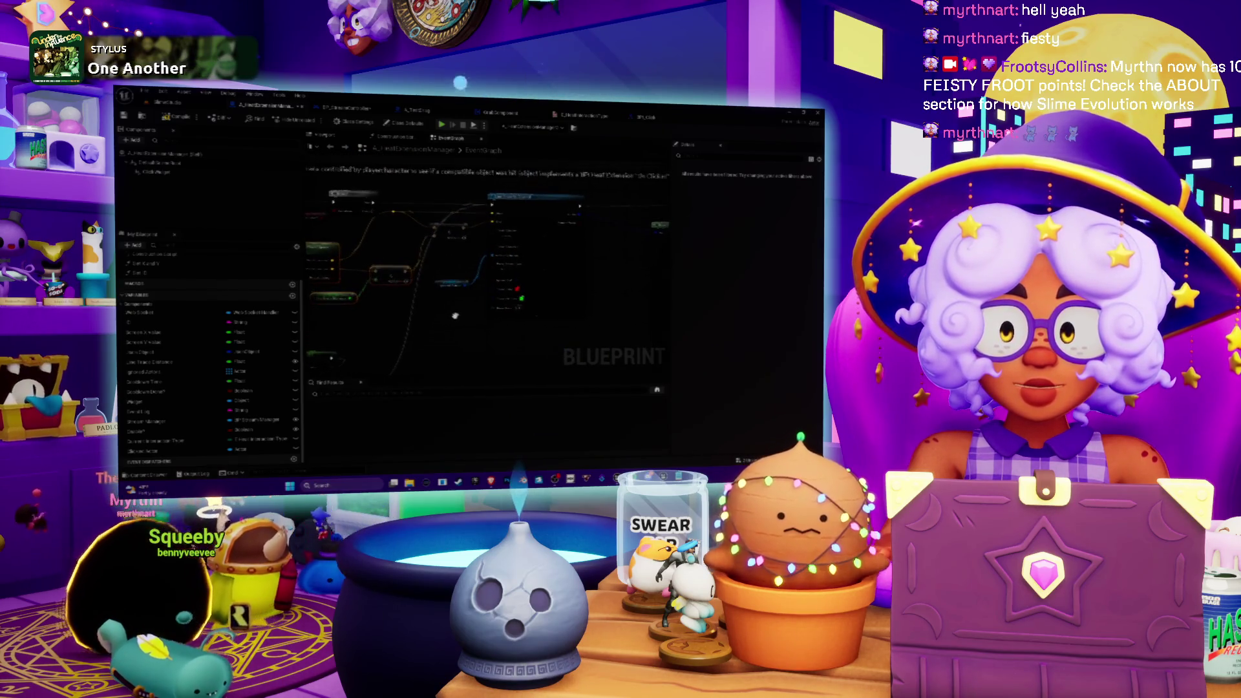
drag(441, 268, 378, 260)
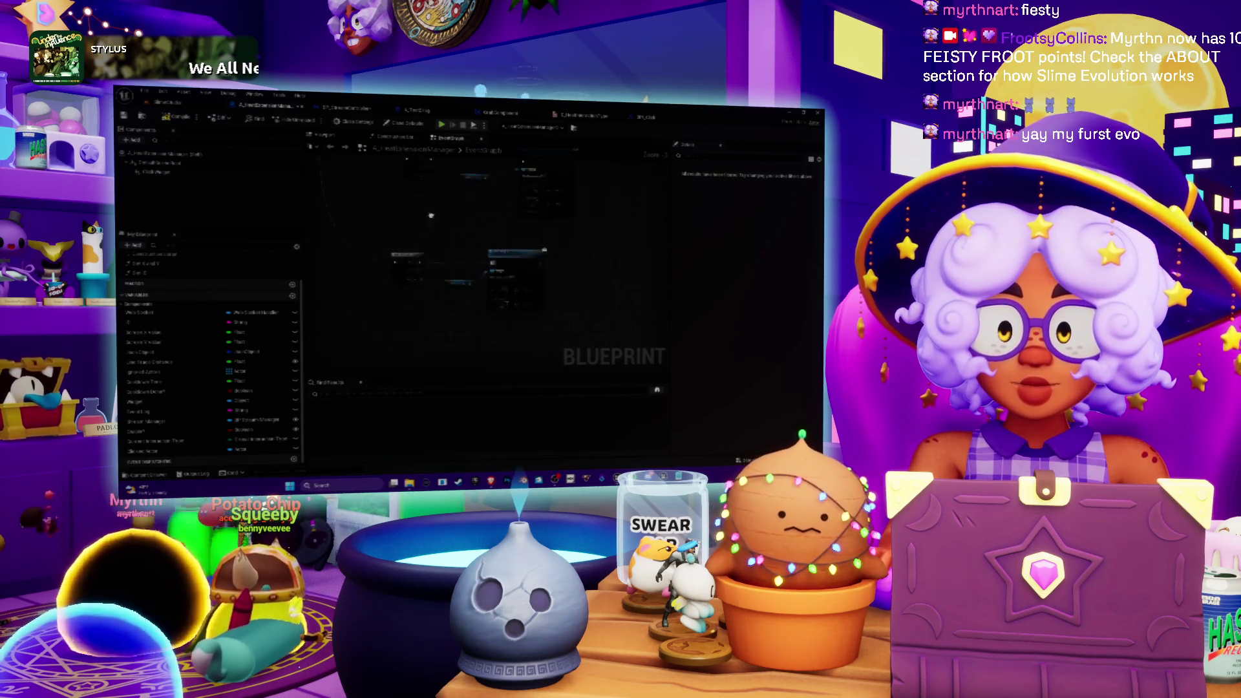
Paste the copied nodes into the HeatExtensionManager graph and look them over beside the trace logic
key(ctrl+v)
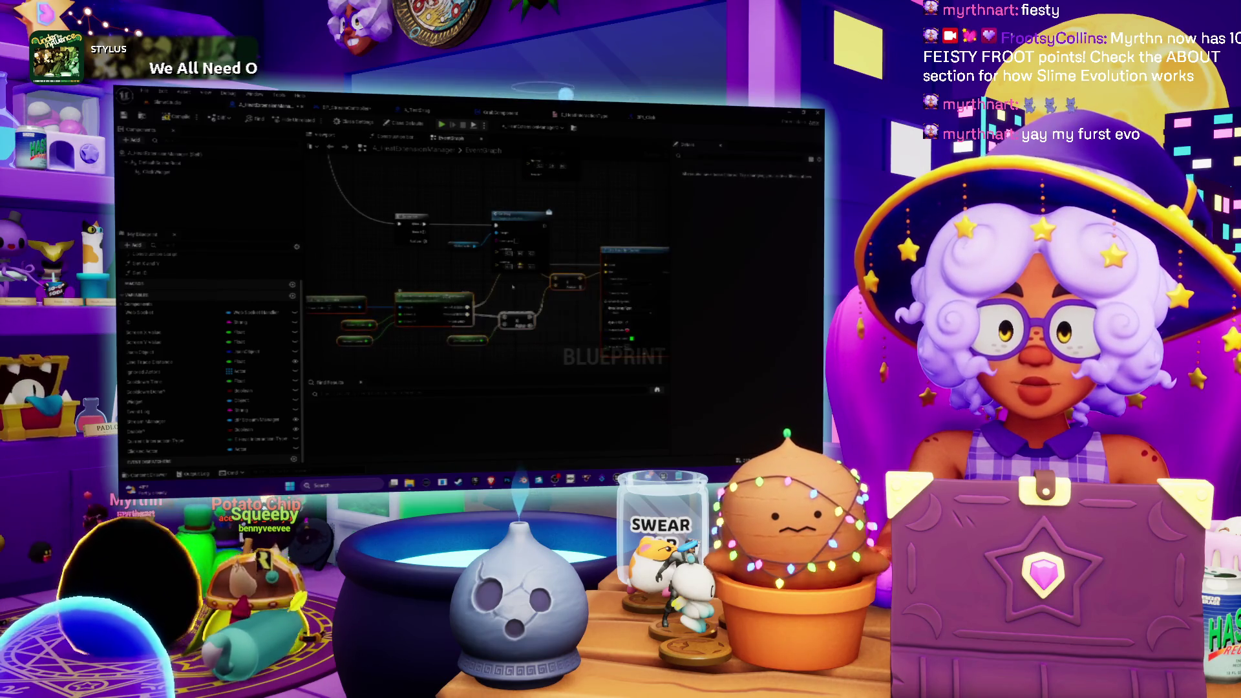
mouse_move(448, 301)
mouse_down()
mouse_move(547, 247)
mouse_move(465, 282)
mouse_move(554, 226)
mouse_move(471, 286)
mouse_up()
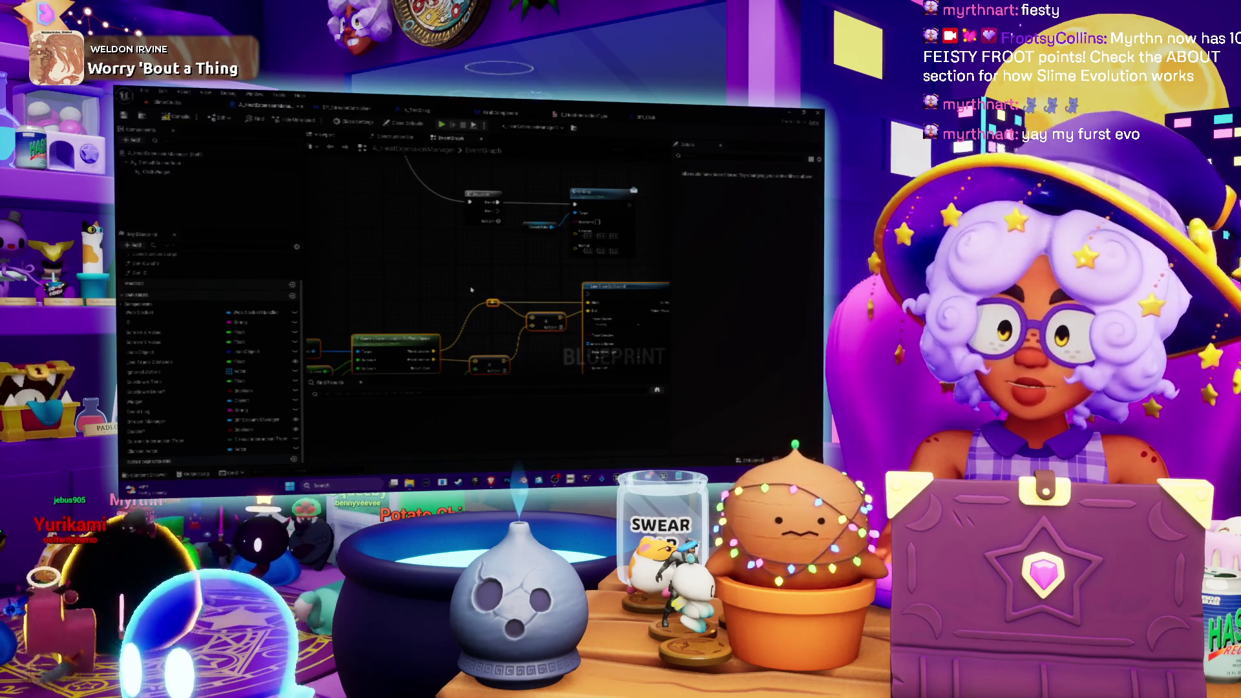
mouse_move(472, 290)
mouse_down()
mouse_move(542, 252)
mouse_move(523, 250)
mouse_move(526, 240)
mouse_move(425, 273)
mouse_move(443, 236)
mouse_move(576, 202)
mouse_move(562, 233)
mouse_up()
scroll(407, 258, up, 1)
mouse_move(407, 259)
mouse_down()
mouse_move(467, 233)
mouse_move(316, 242)
mouse_move(324, 235)
mouse_up()
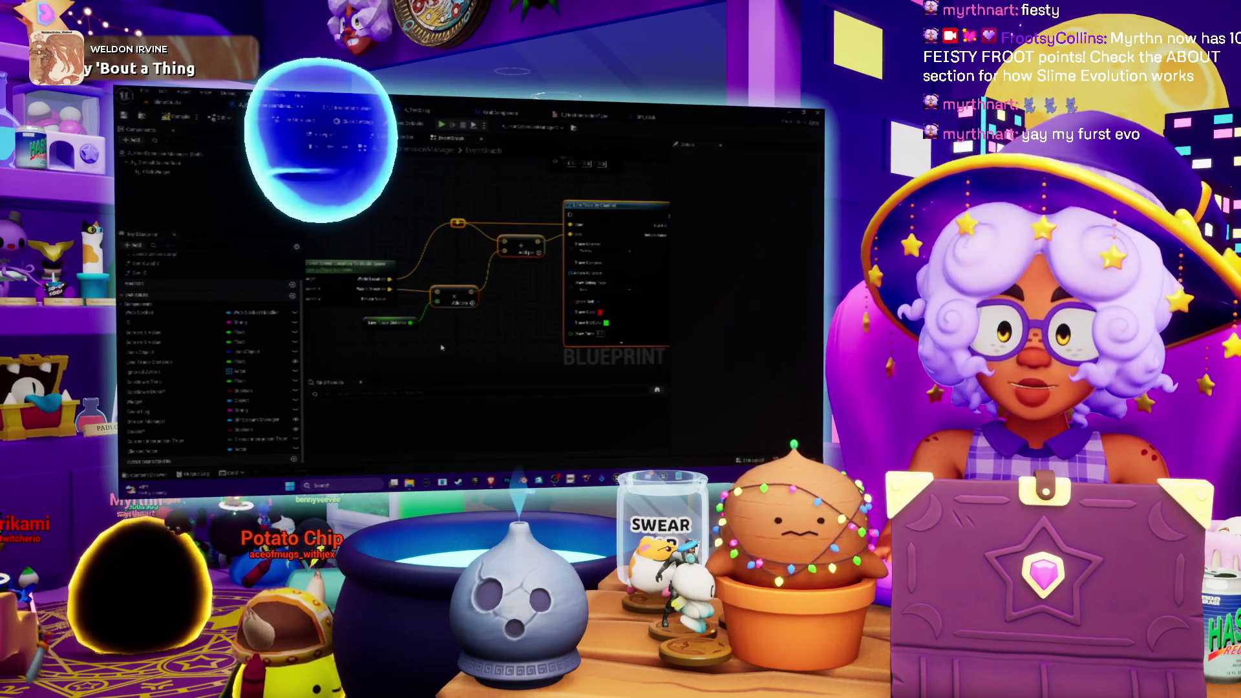
mouse_move(396, 347)
mouse_down()
mouse_move(507, 333)
mouse_move(388, 335)
mouse_up()
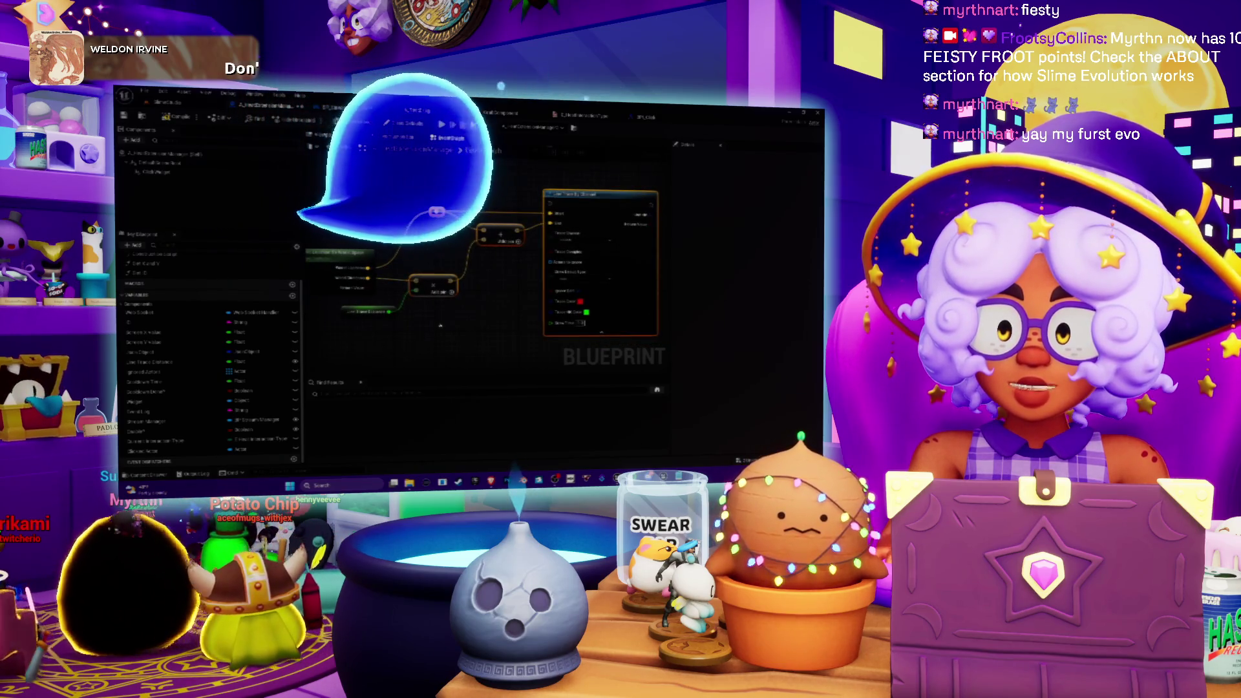
Delete the LineTrace node and its wired neighbours, then bring up the GrabComponent event graph
key(Delete)
key(ctrl+z)
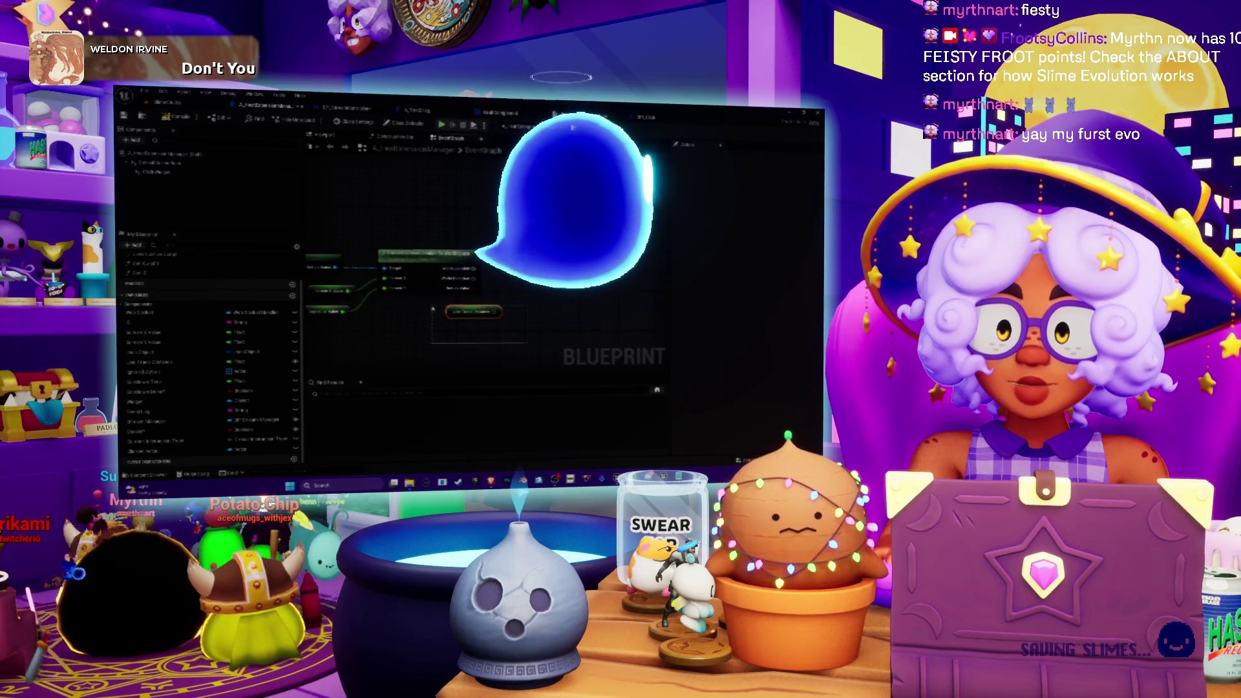
drag(433, 309, 392, 344)
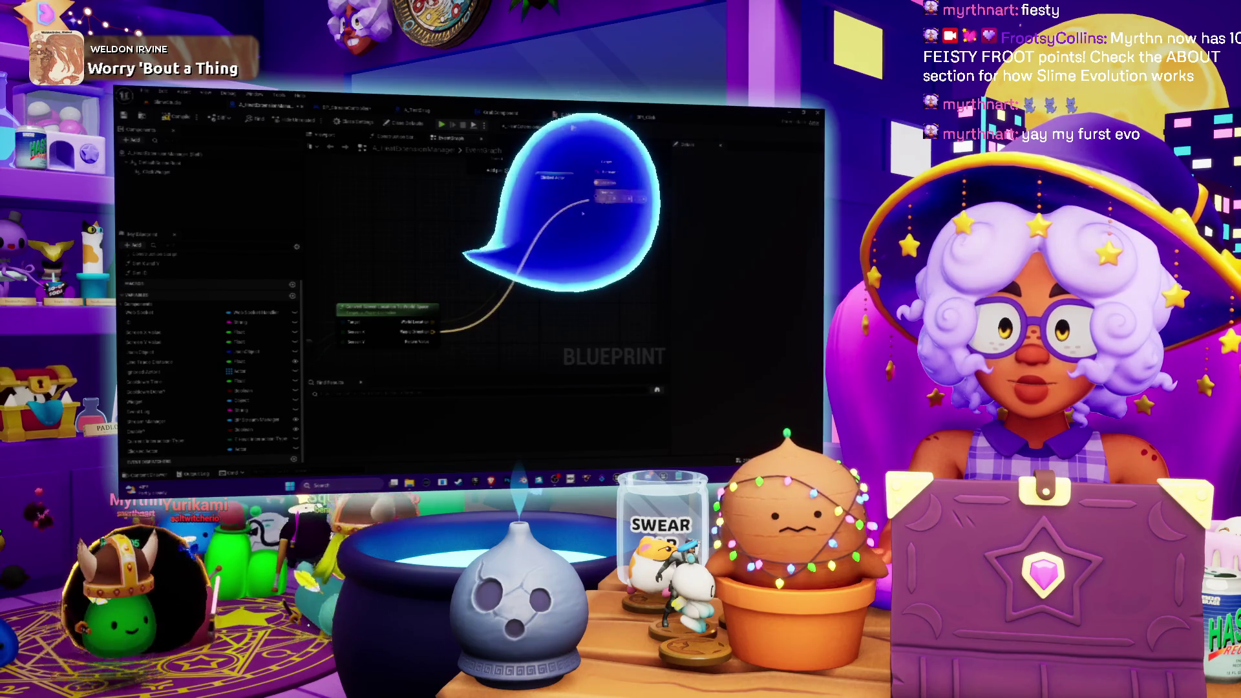
scroll(429, 337, down, 3)
drag(379, 270, 408, 270)
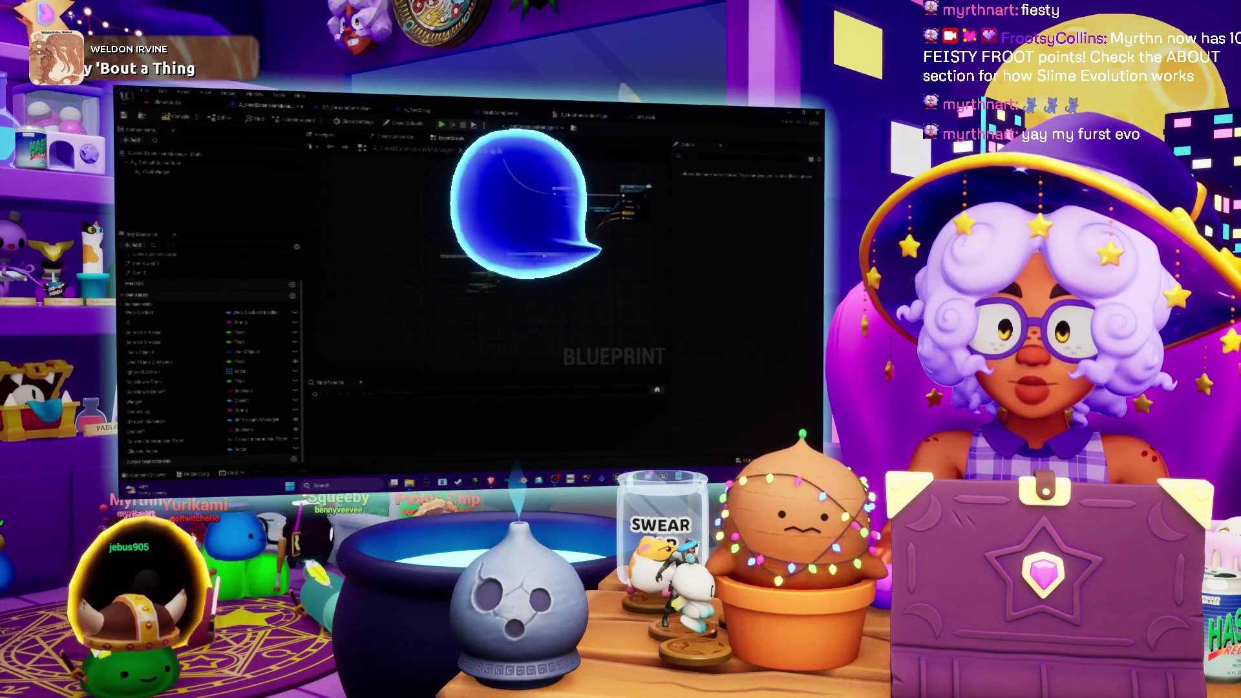
scroll(506, 291, up, 3)
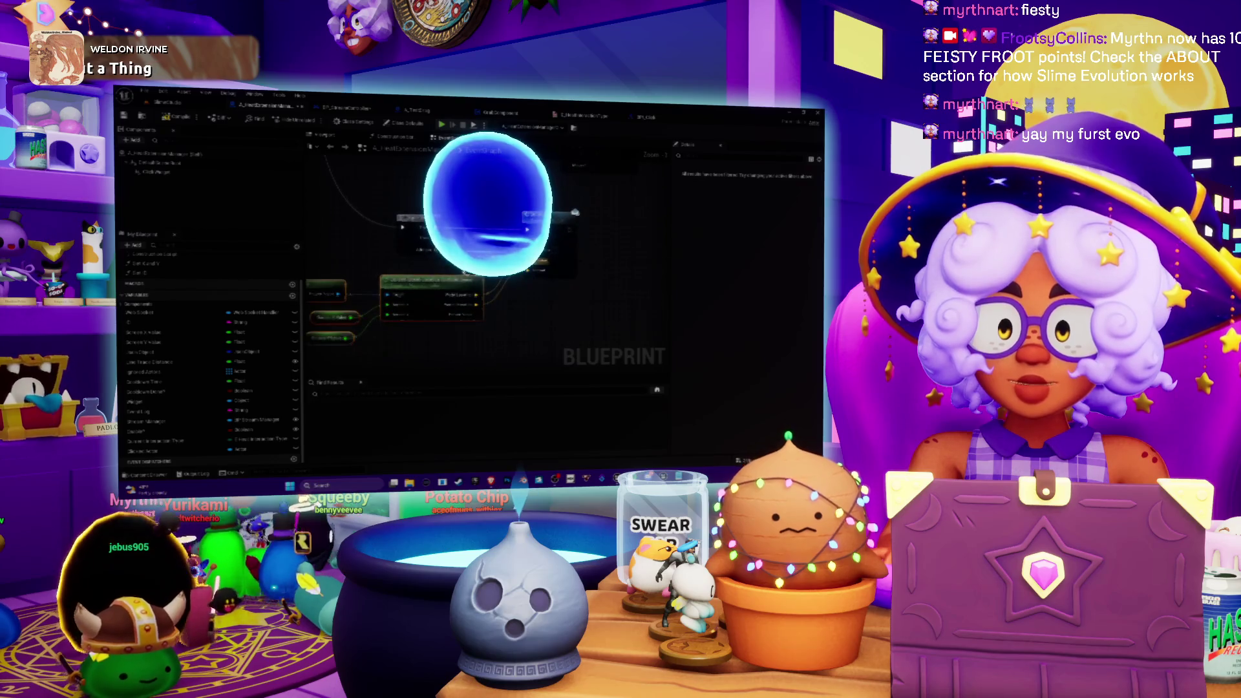
drag(402, 227, 439, 213)
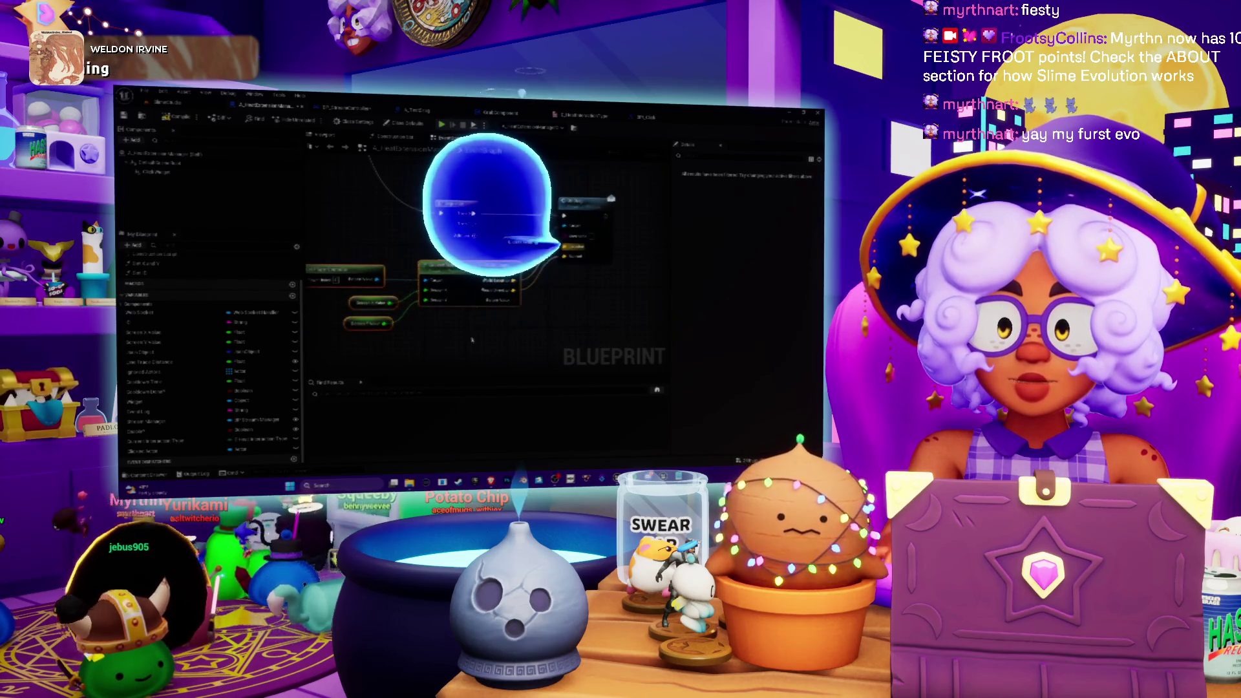
drag(472, 339, 515, 329)
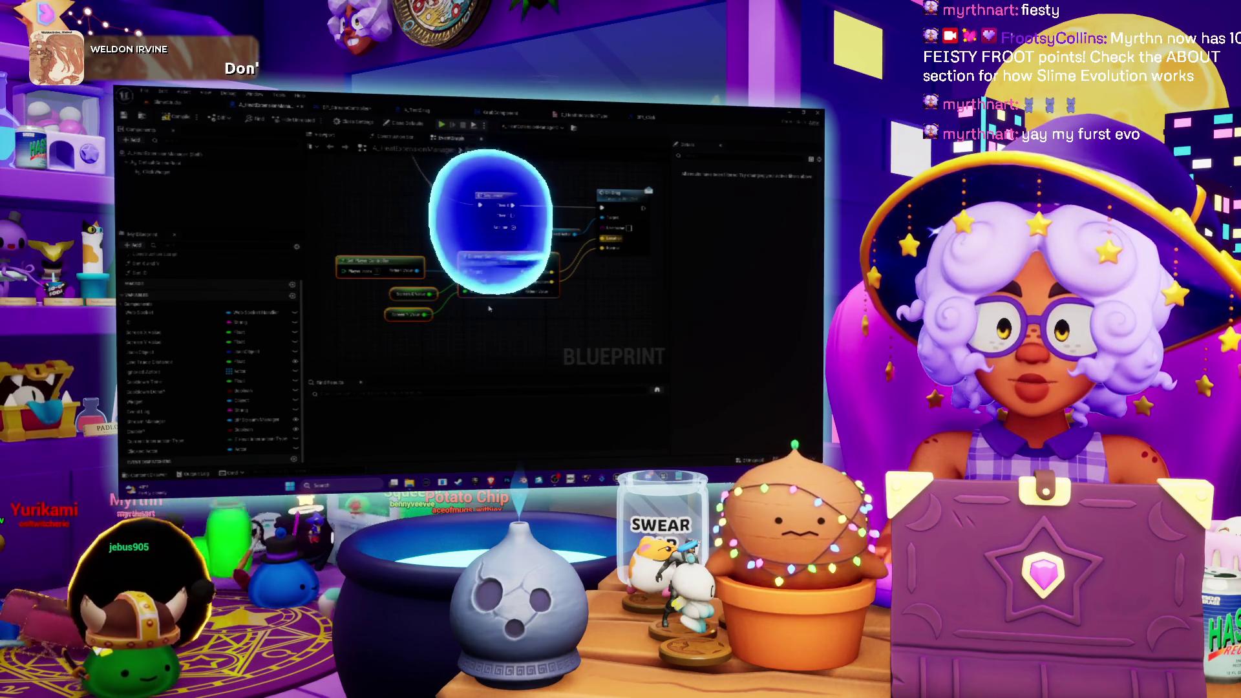
drag(489, 309, 412, 320)
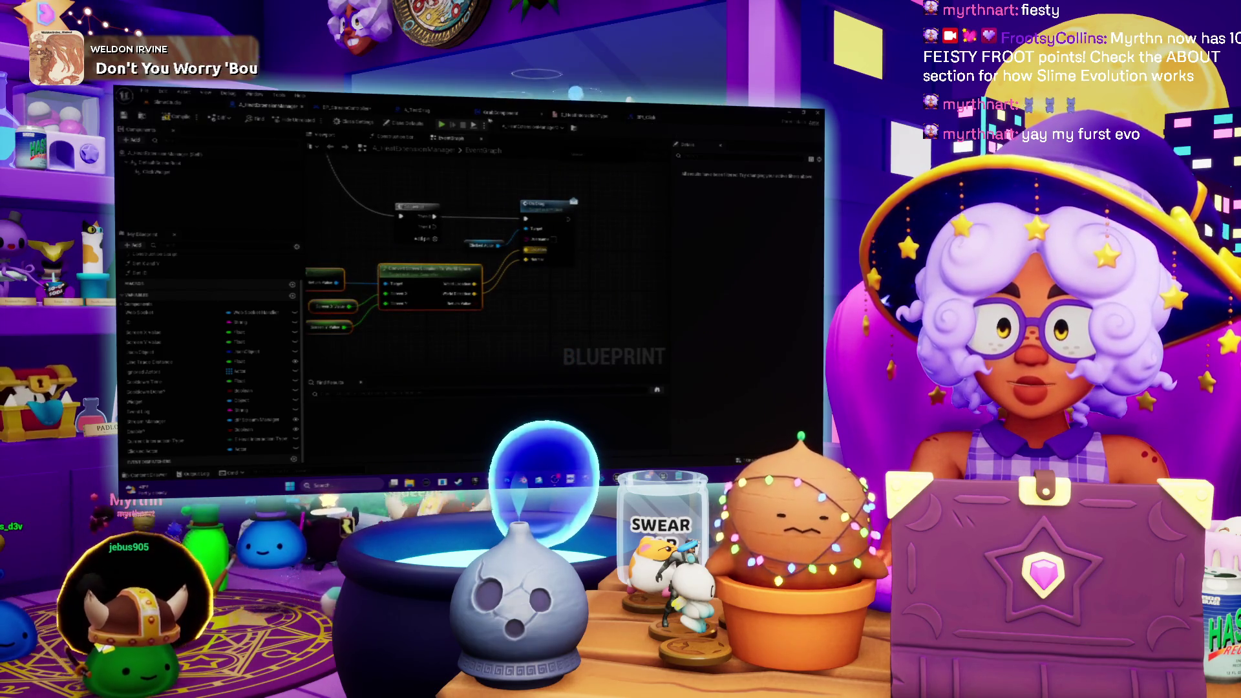
click(501, 112)
mouse_move(455, 322)
mouse_down()
mouse_move(552, 265)
mouse_move(533, 292)
mouse_move(356, 278)
mouse_move(403, 350)
mouse_up()
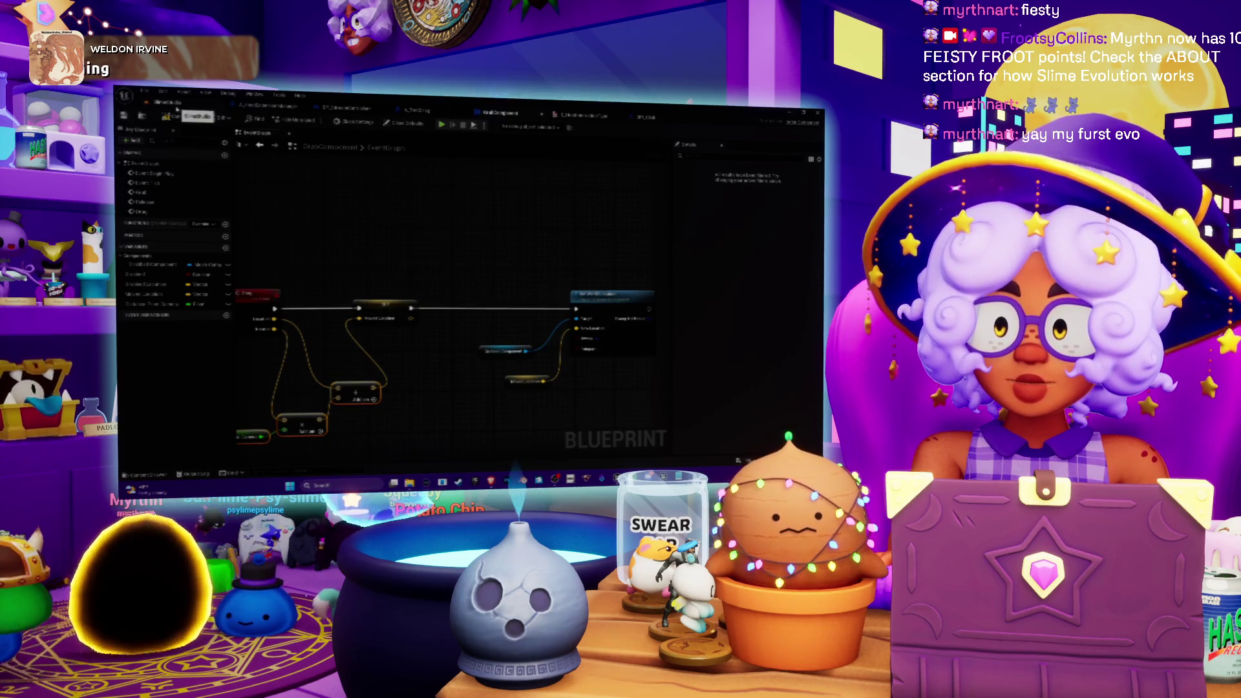
From the level tab, save all modified assets and confirm the listed assets
click(176, 109)
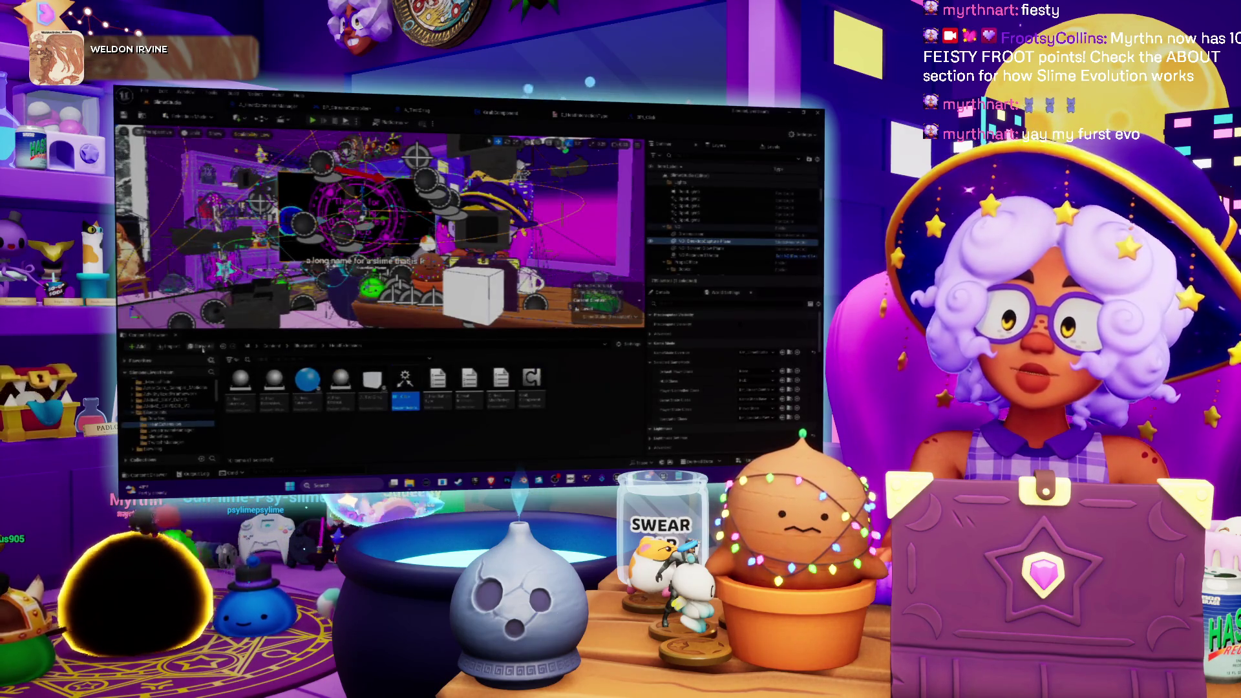
click(202, 347)
click(548, 372)
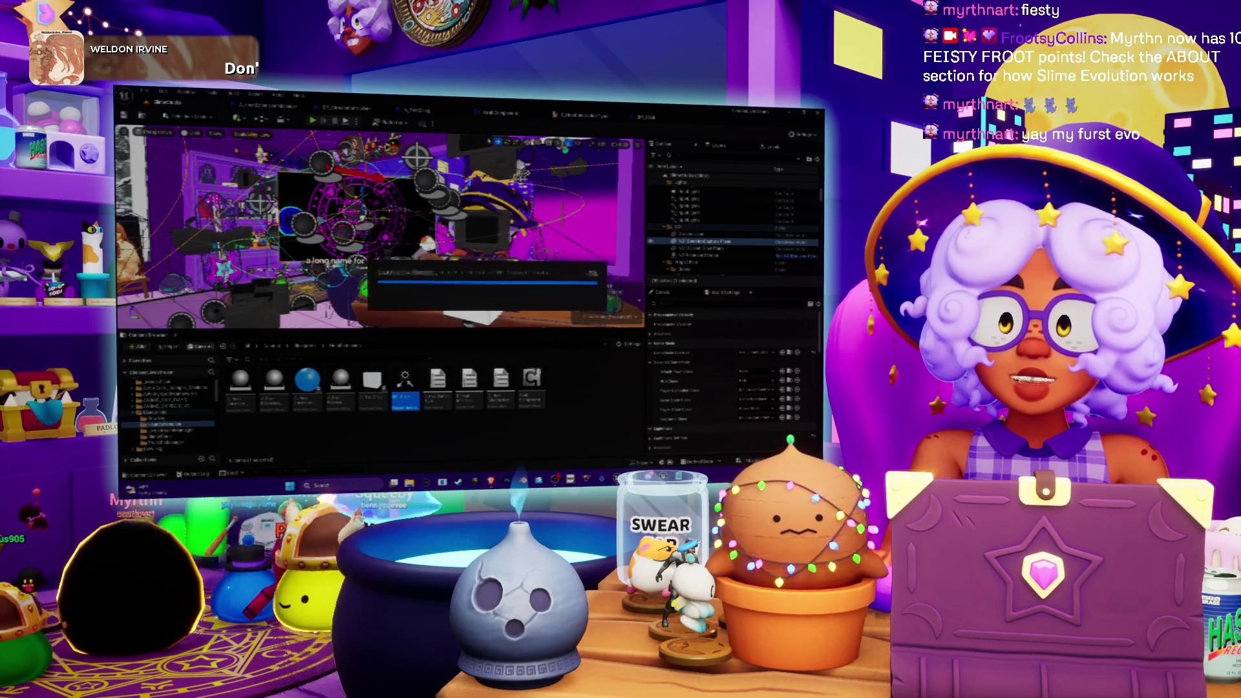
Review the A_HeatExtensionManager event graph up to its event node, then return to the level editor
click(265, 105)
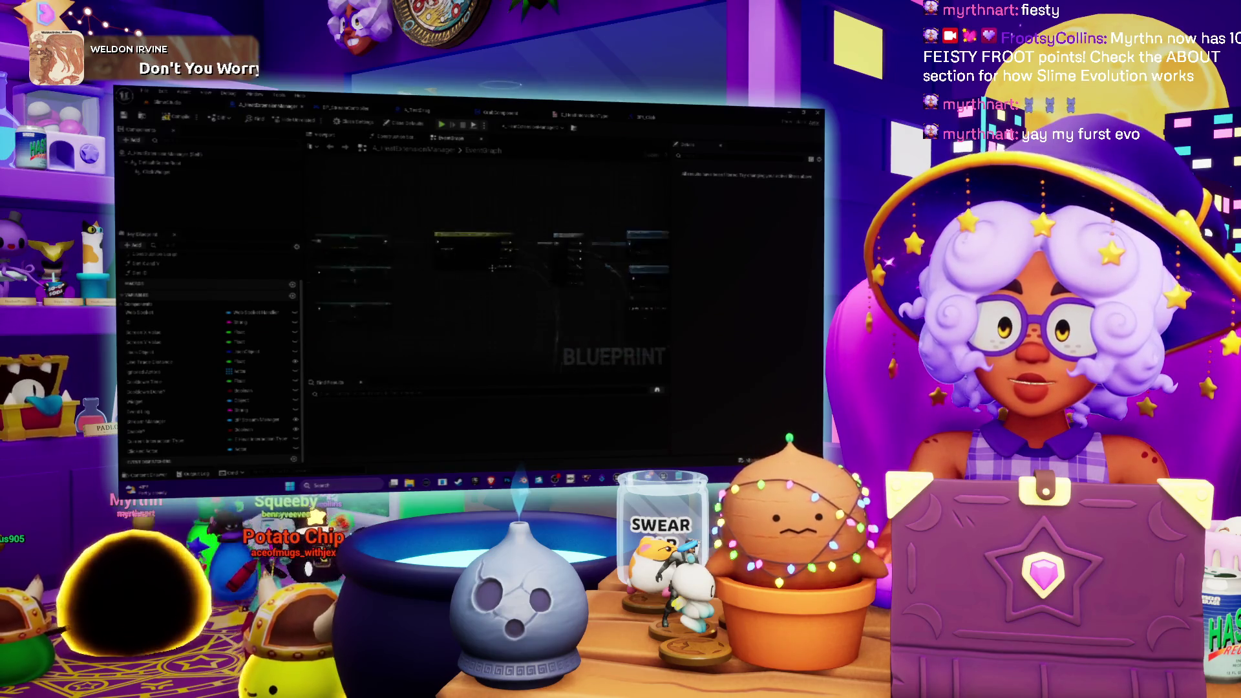
scroll(439, 308, down, 2)
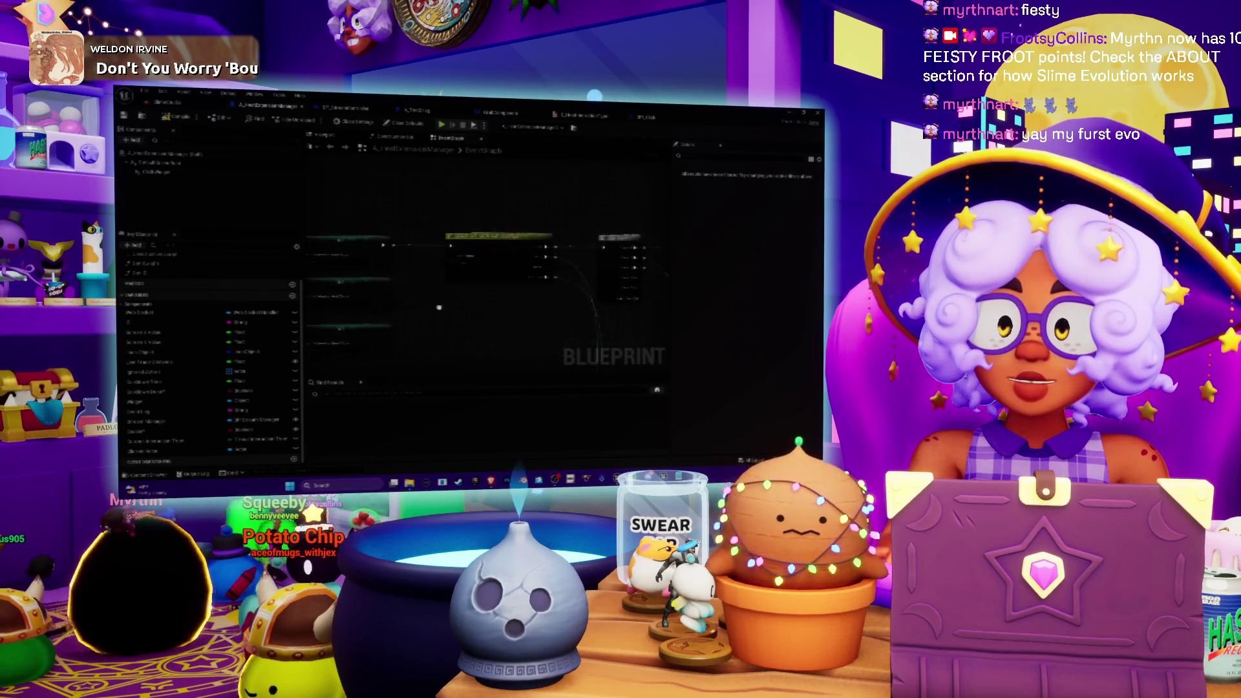
scroll(484, 271, up, 5)
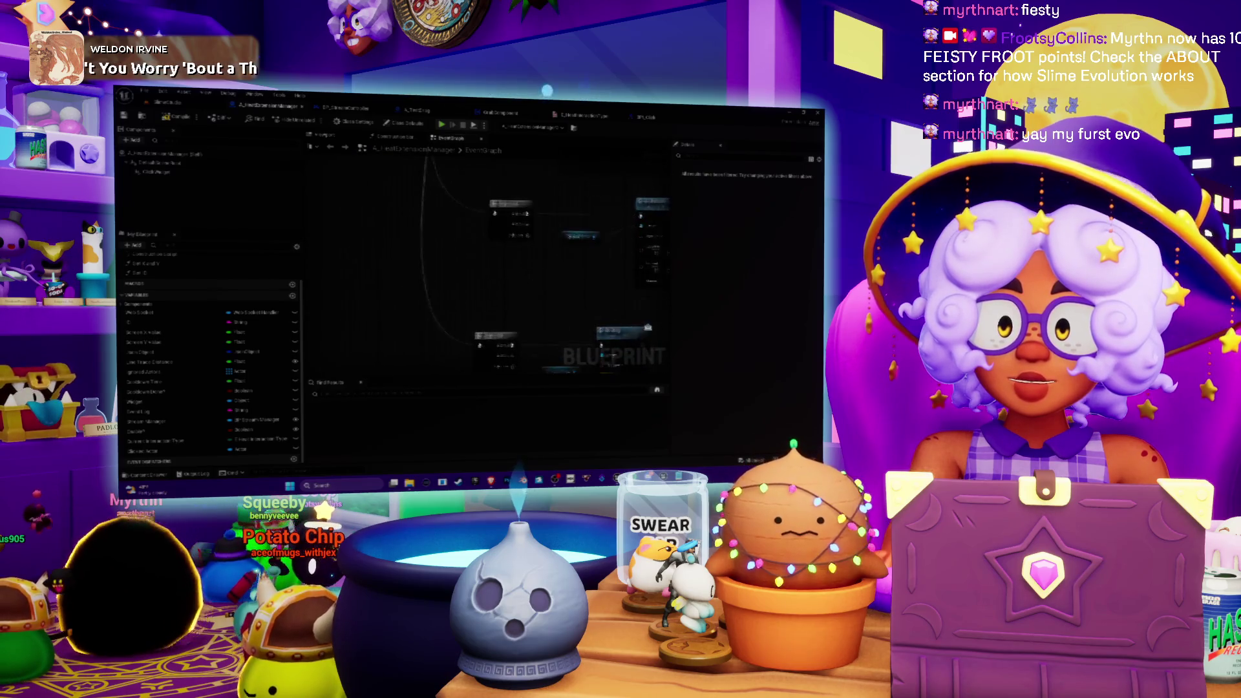
scroll(485, 271, up, 4)
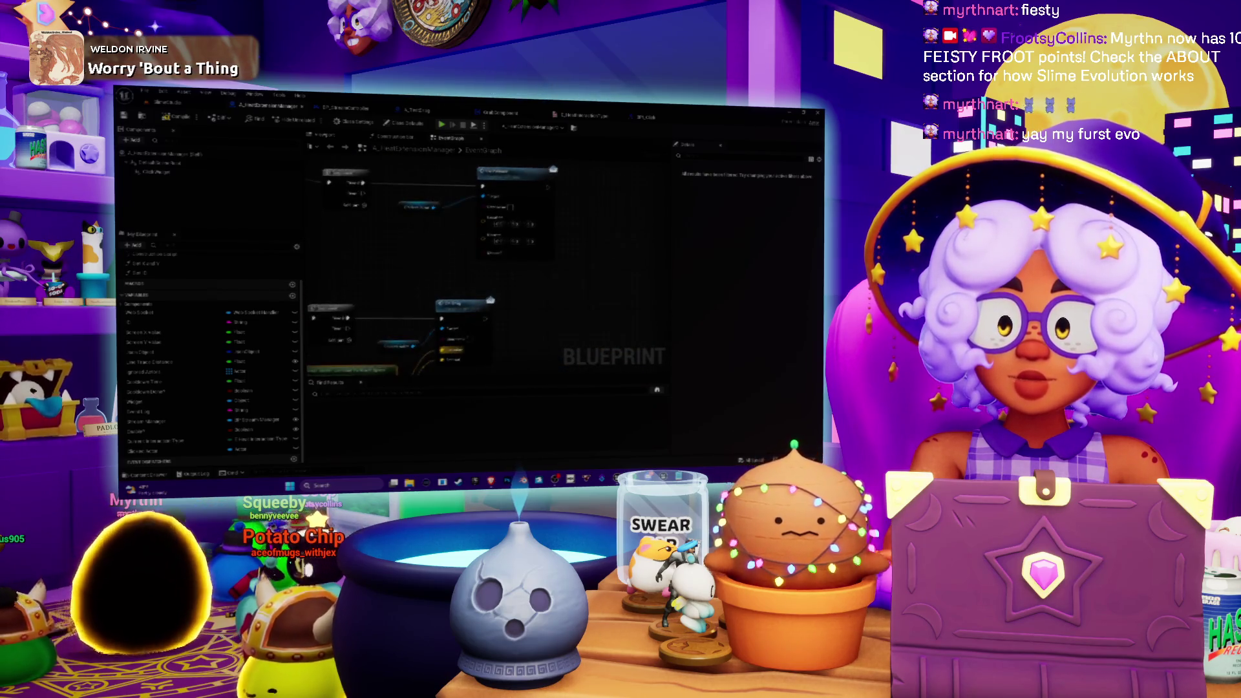
scroll(485, 271, up, 3)
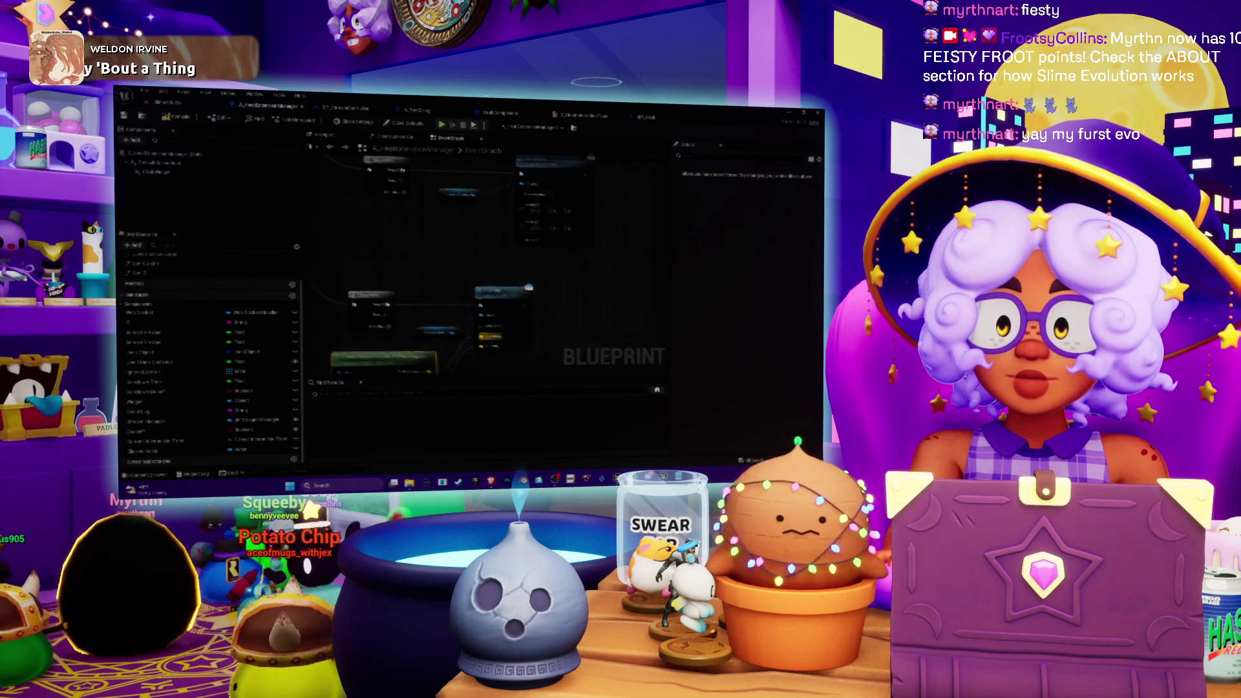
scroll(485, 271, down, 5)
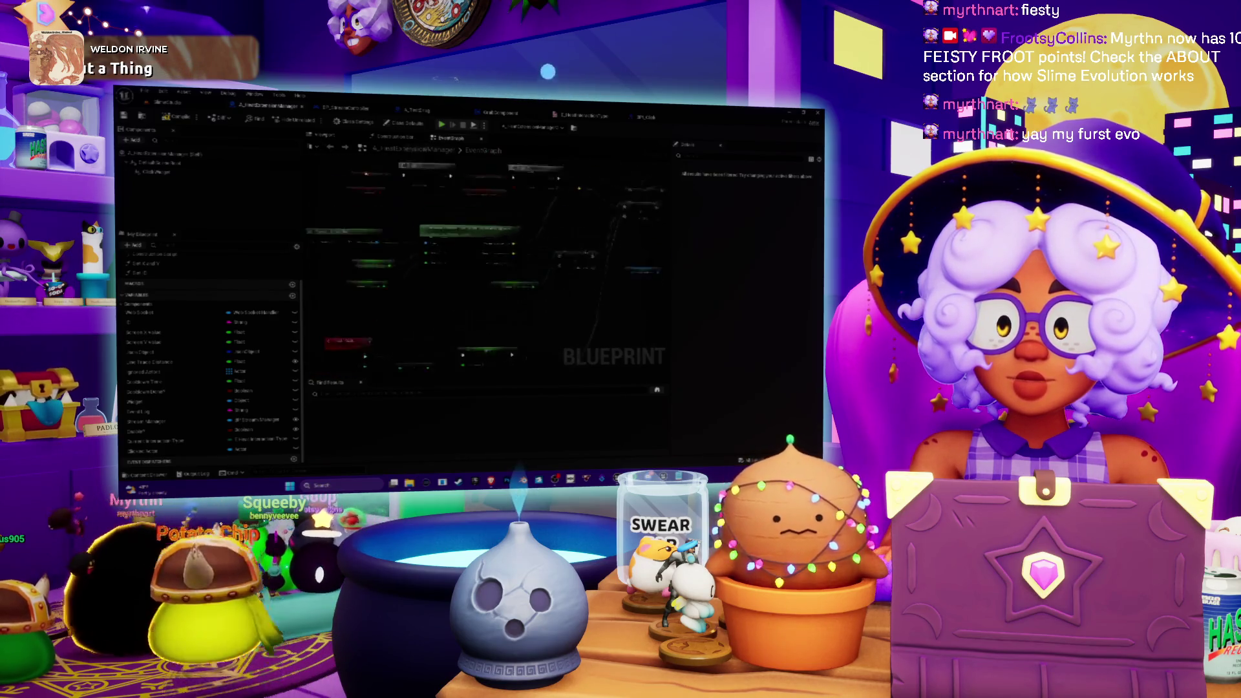
scroll(484, 258, up, 3)
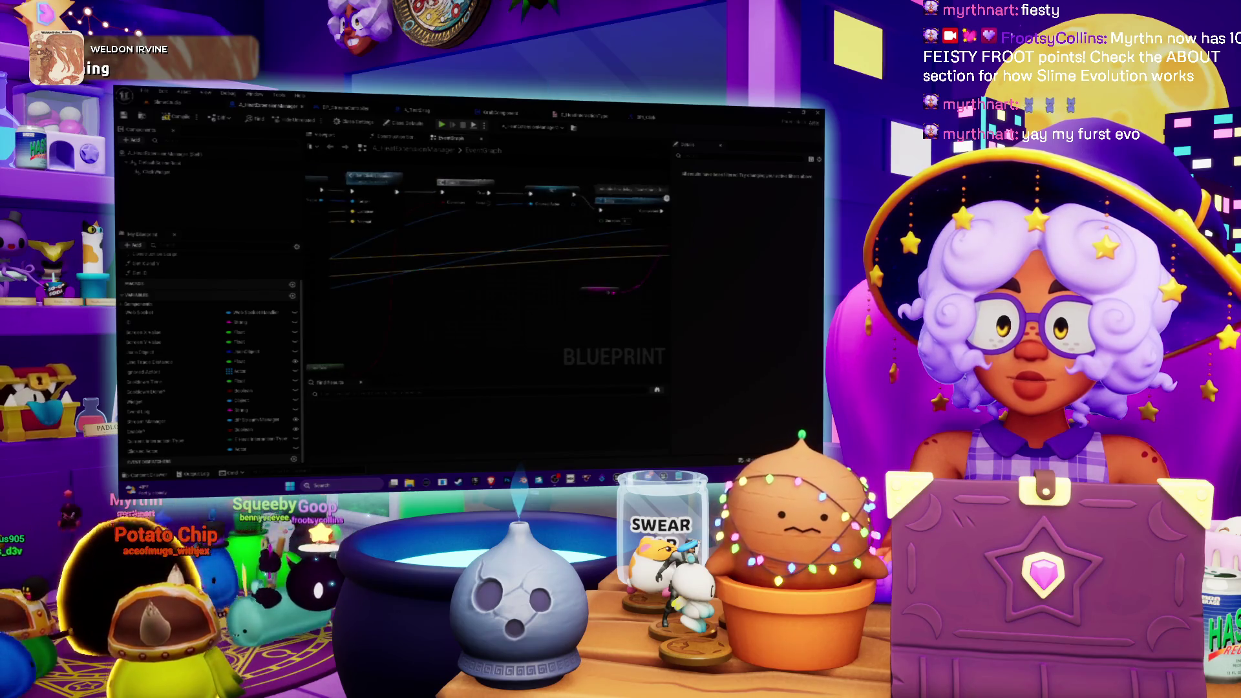
scroll(485, 258, up, 3)
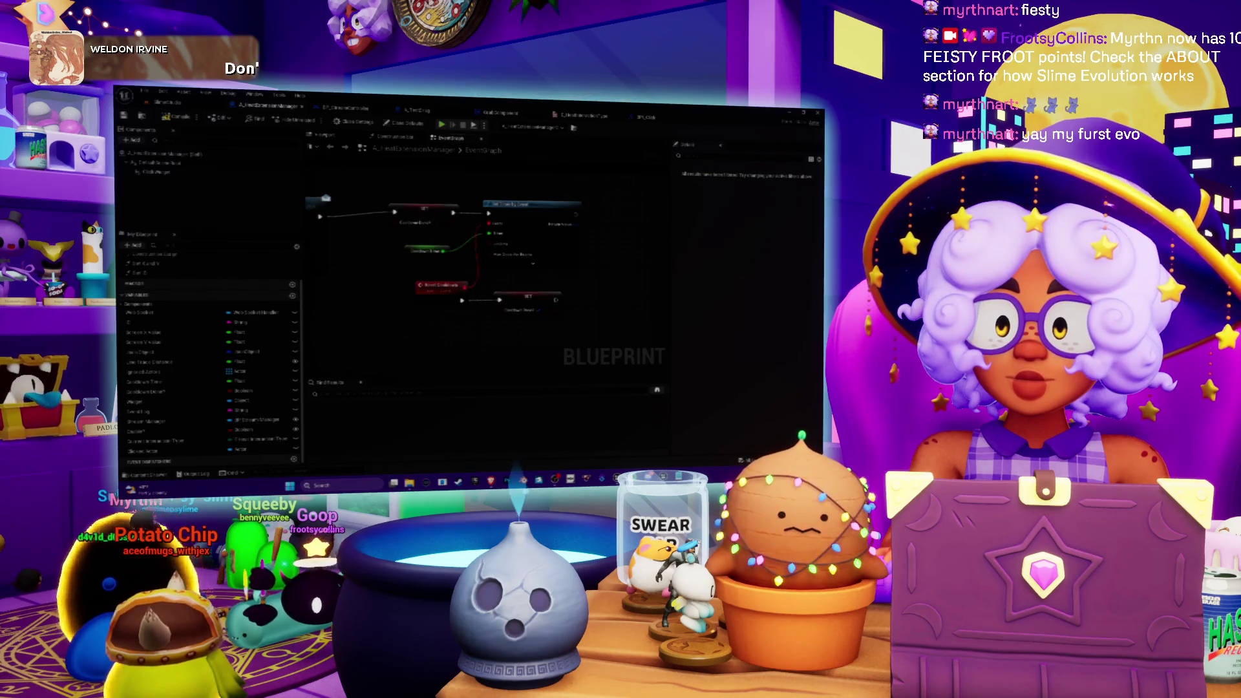
drag(389, 302, 454, 276)
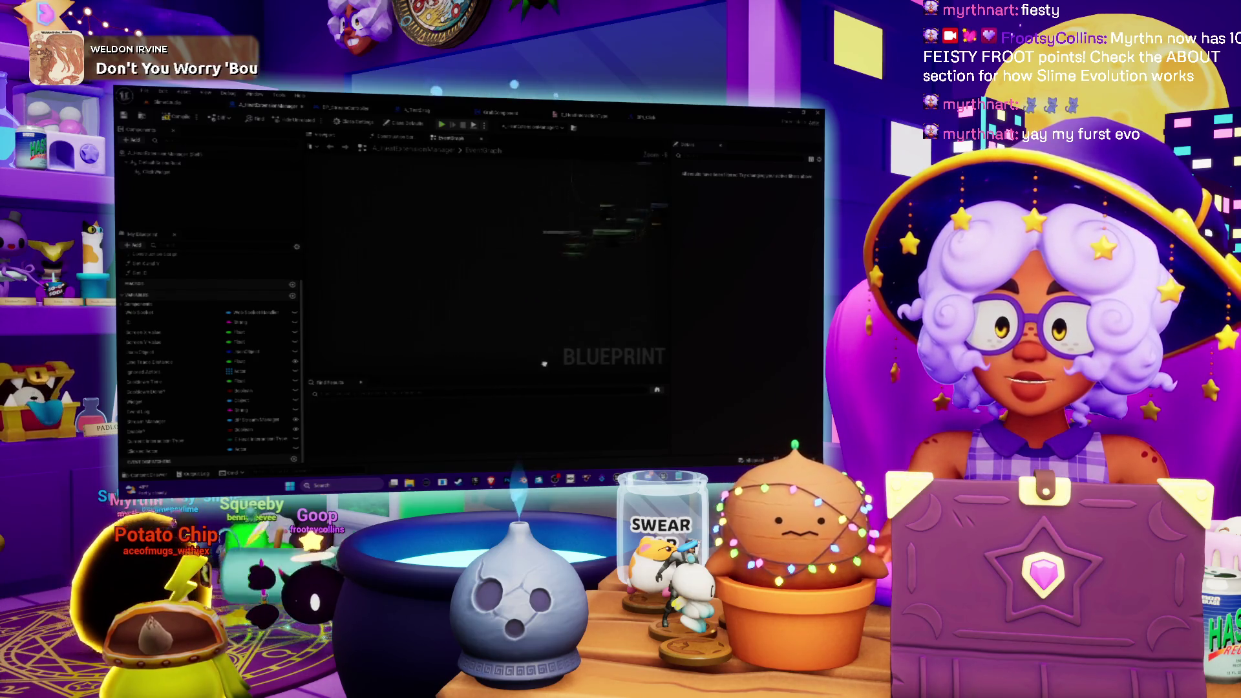
key(alt+Tab)
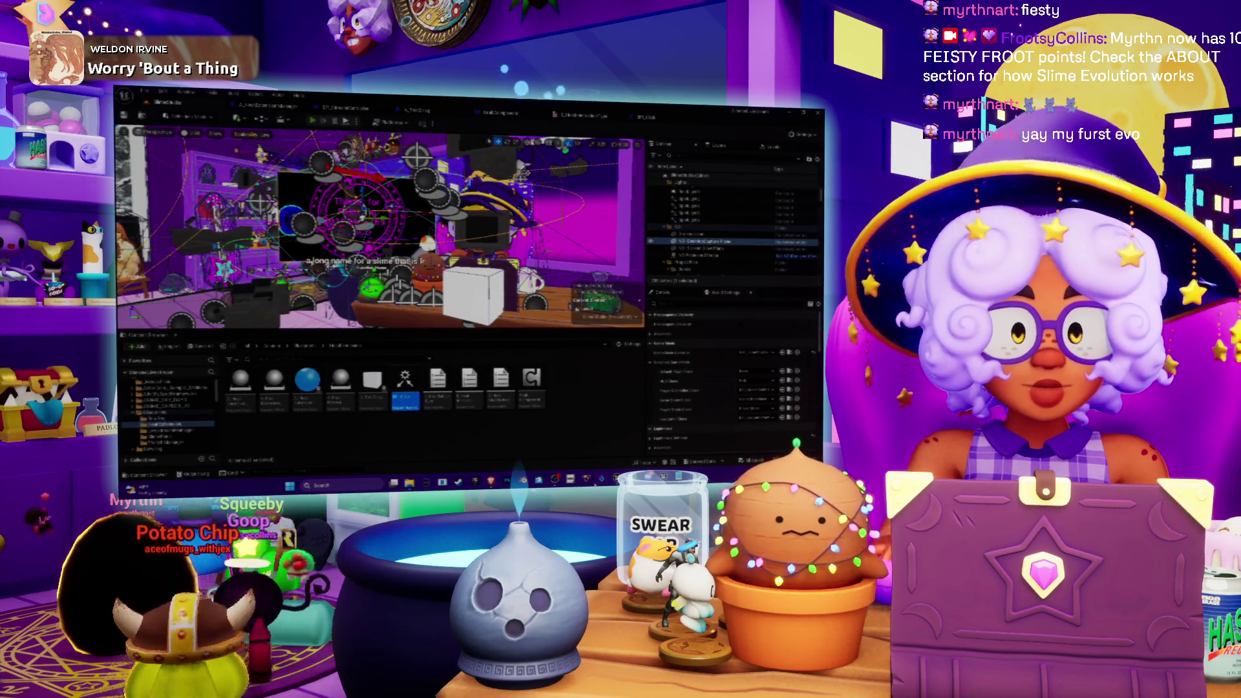
Play the level in the editor to test the slime, then switch to Spotify after the crash
key(alt+p)
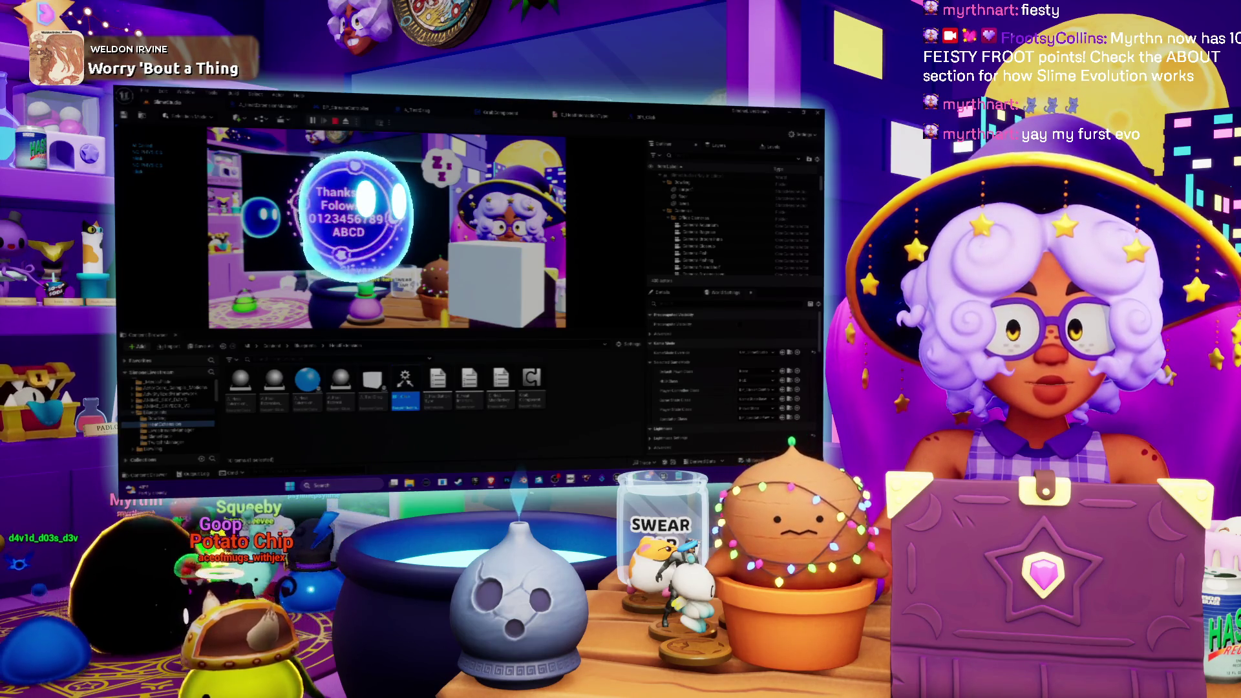
key(alt+Tab)
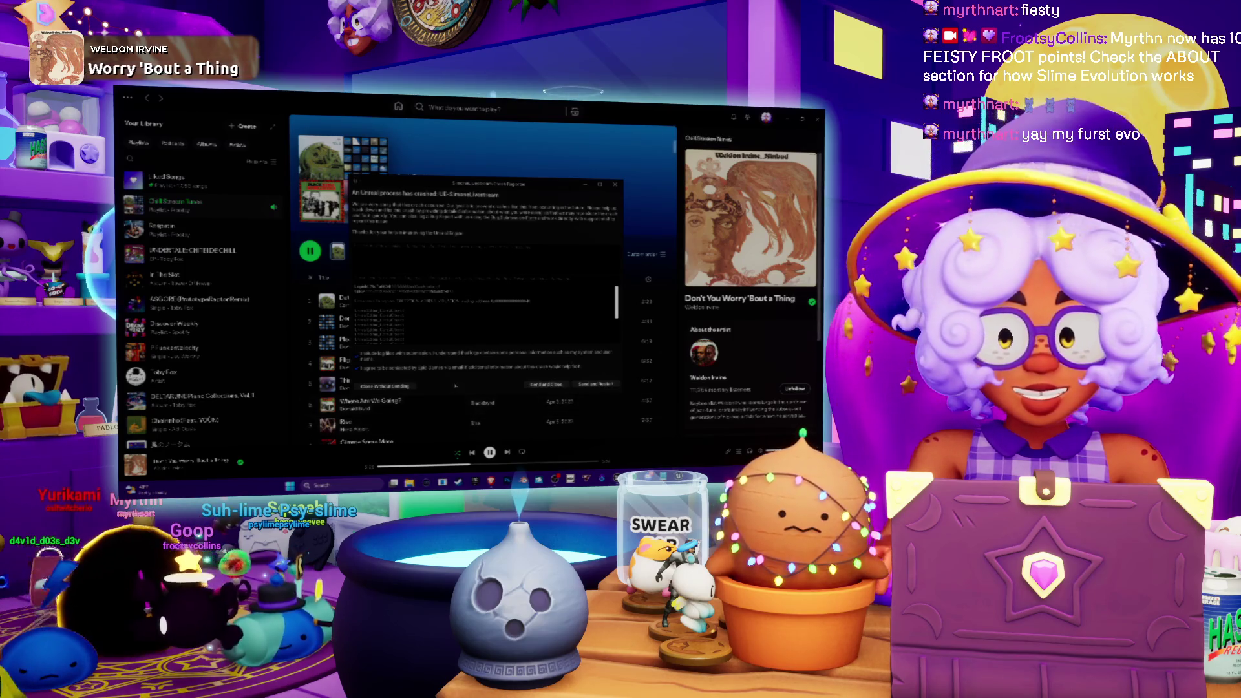
Send and close the crash report, then pause the Chill Stream Tunes playlist
click(551, 385)
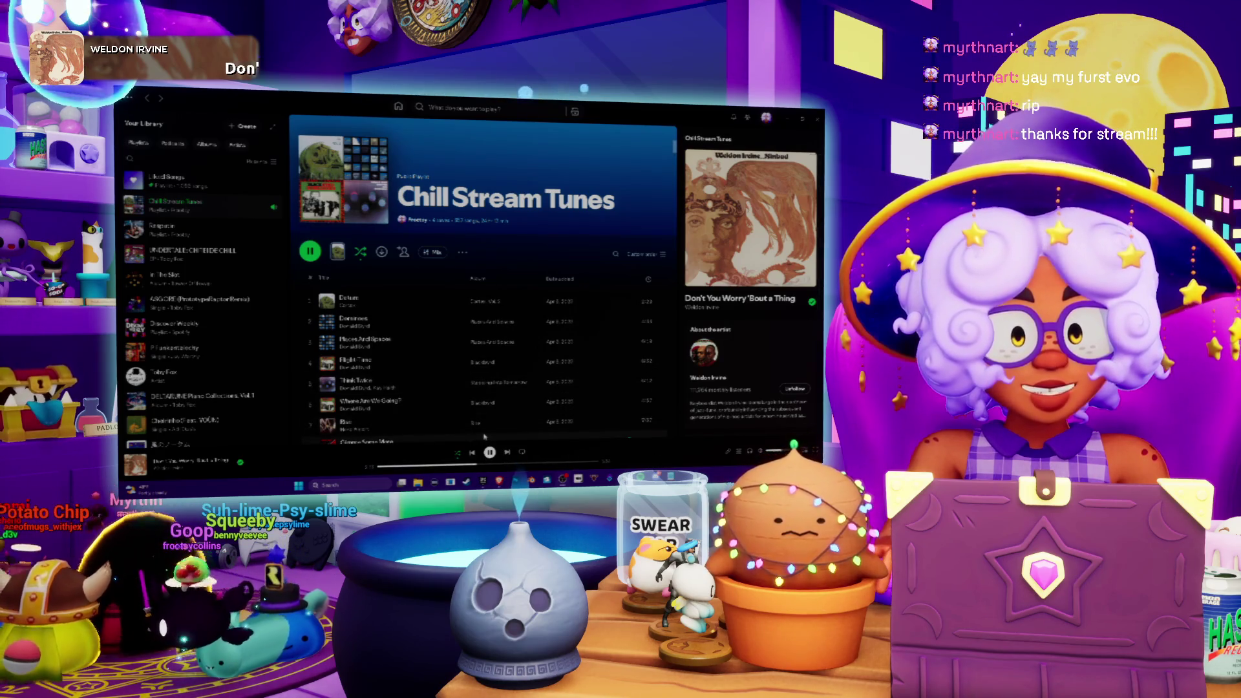
click(489, 452)
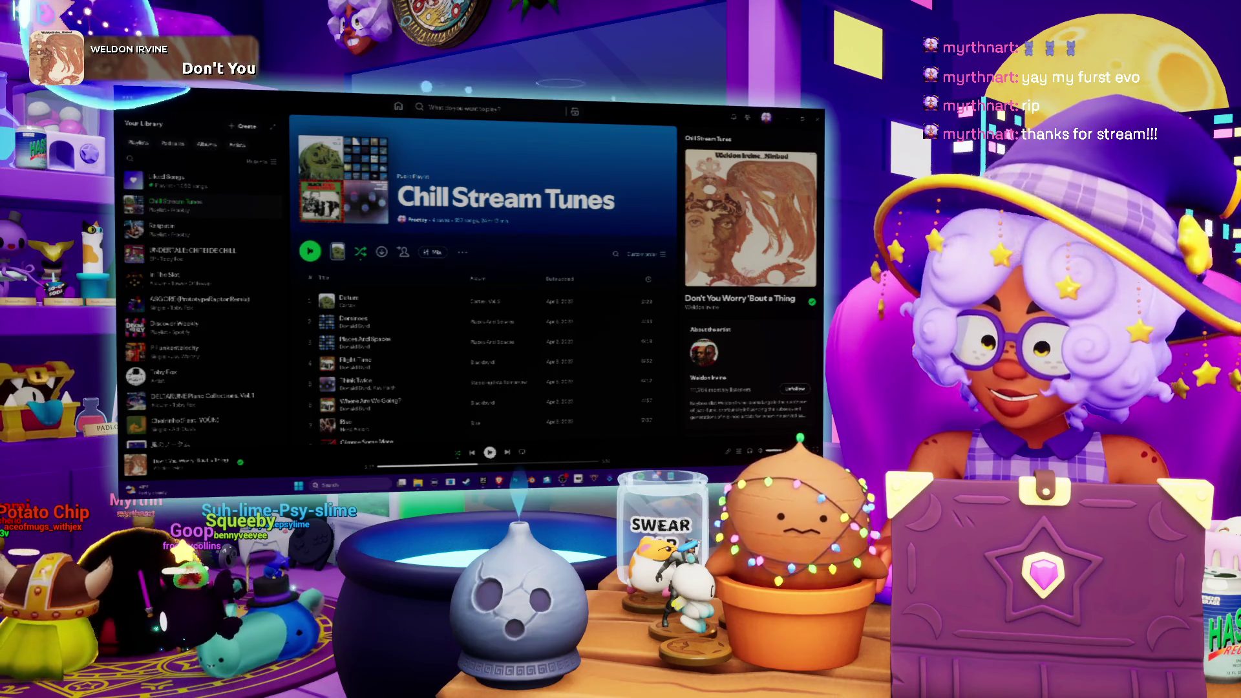